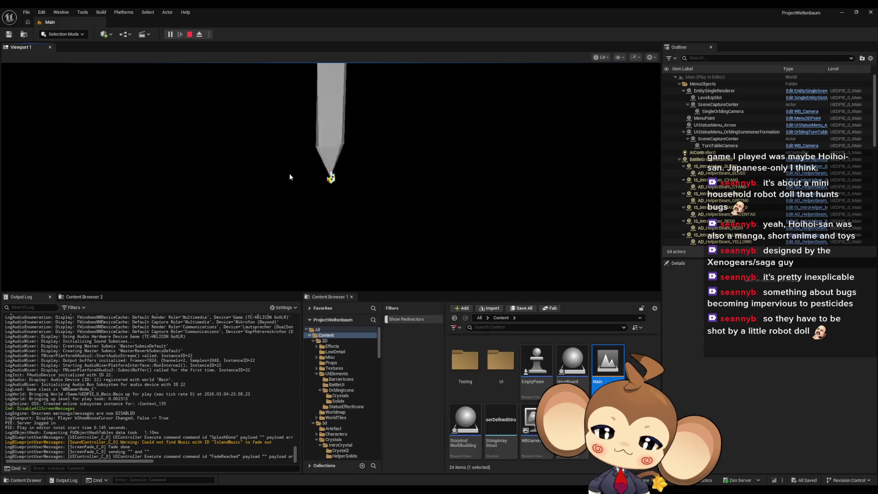
- Play-test the crystal battle fullscreen, then stop Play-In-Editor to return to the Main level
key(F11)
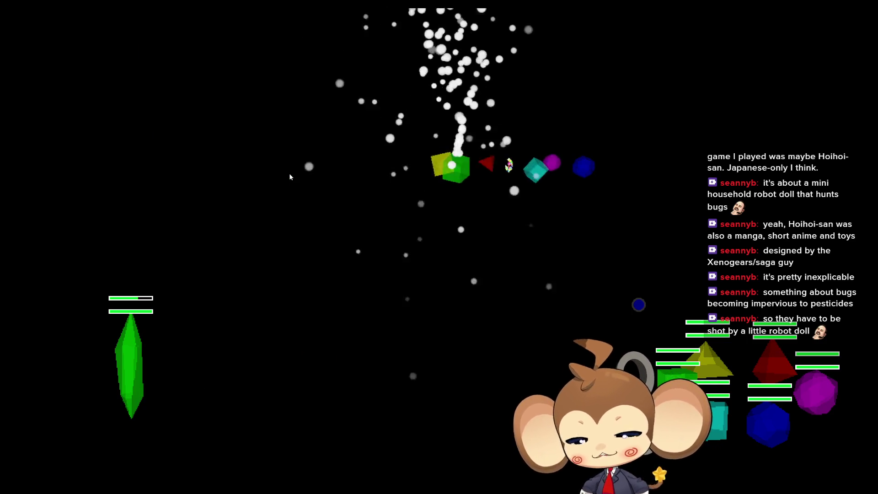
key(Escape)
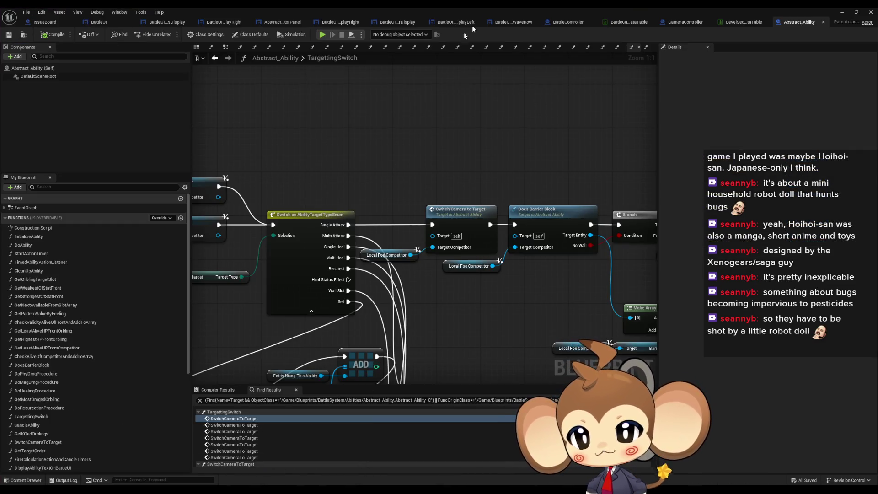
- Open IntroCrystalBoss_FE from Blueprints > BattleSystem > SpecialFE and maximize its editor
double_click(489, 7)
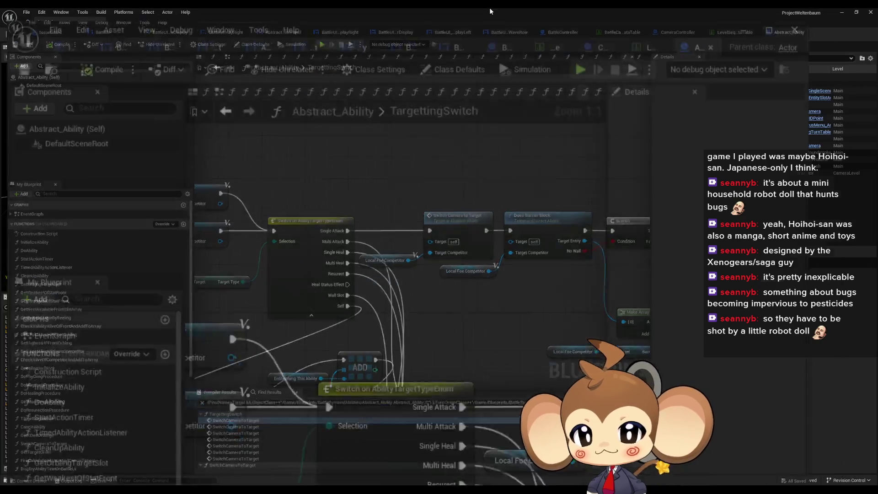
drag(411, 95, 259, 111)
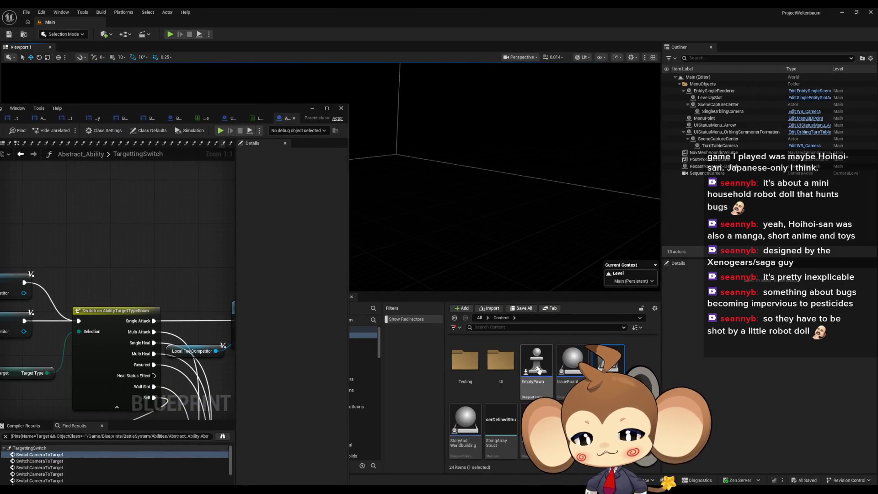
scroll(512, 358, up, 5)
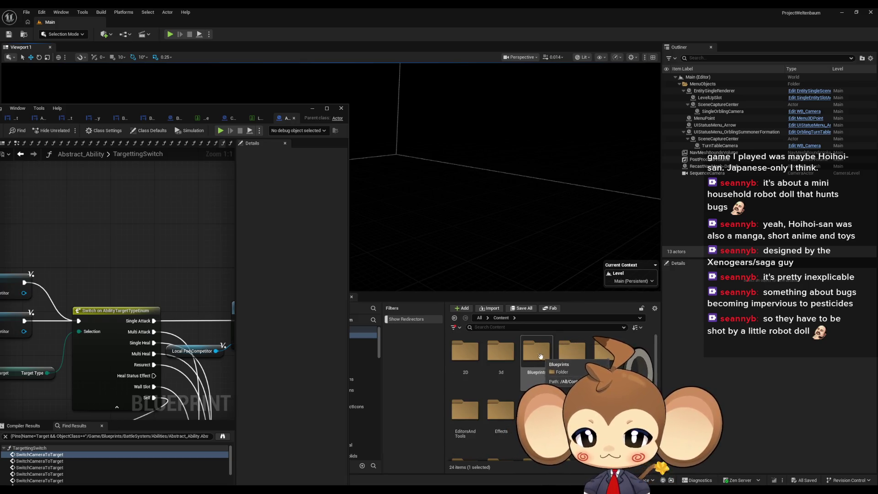
double_click(540, 360)
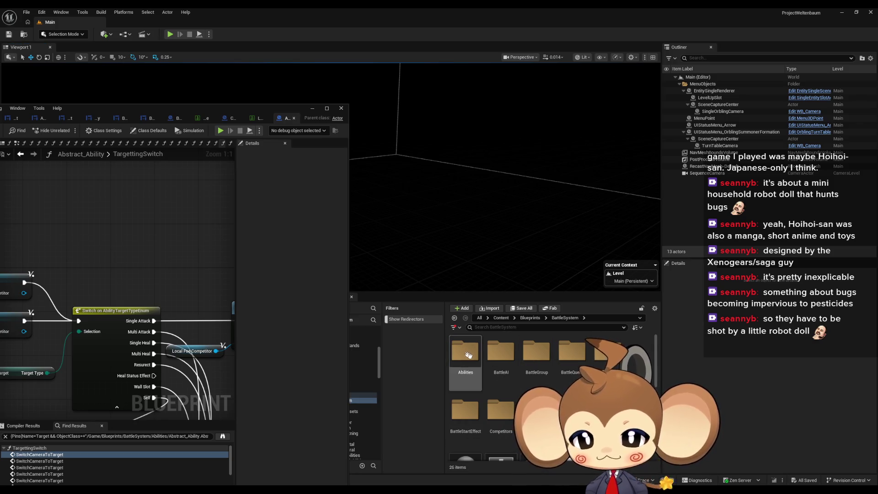
double_click(537, 409)
drag(184, 113, 466, 108)
double_click(466, 108)
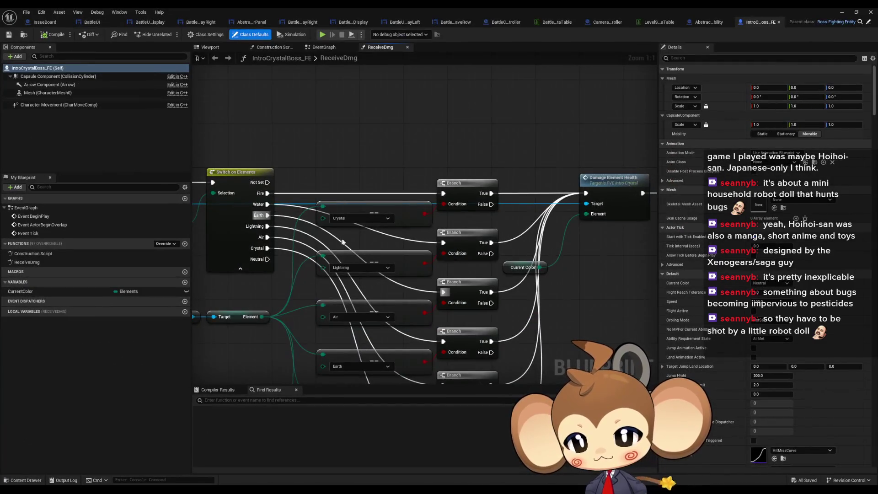
- Follow the ReceiveDmg logic to the Damage Element Health node and select it
drag(342, 242, 657, 271)
click(45, 263)
mouse_move(441, 242)
mouse_down()
mouse_move(121, 206)
mouse_move(89, 191)
mouse_move(411, 247)
mouse_move(288, 251)
mouse_up()
click(446, 161)
mouse_move(360, 254)
mouse_down()
mouse_move(371, 252)
mouse_move(376, 208)
mouse_up()
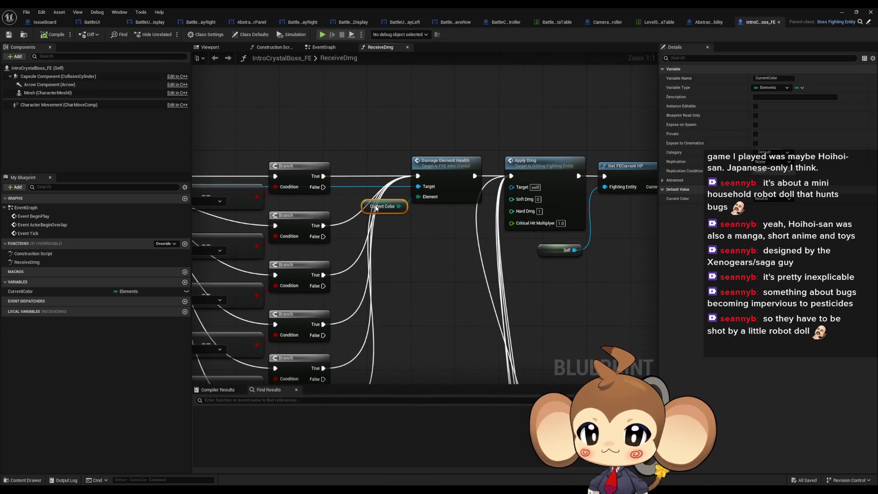
mouse_move(470, 248)
mouse_down()
mouse_move(274, 292)
mouse_move(257, 278)
mouse_move(206, 279)
mouse_move(393, 286)
mouse_up()
click(423, 160)
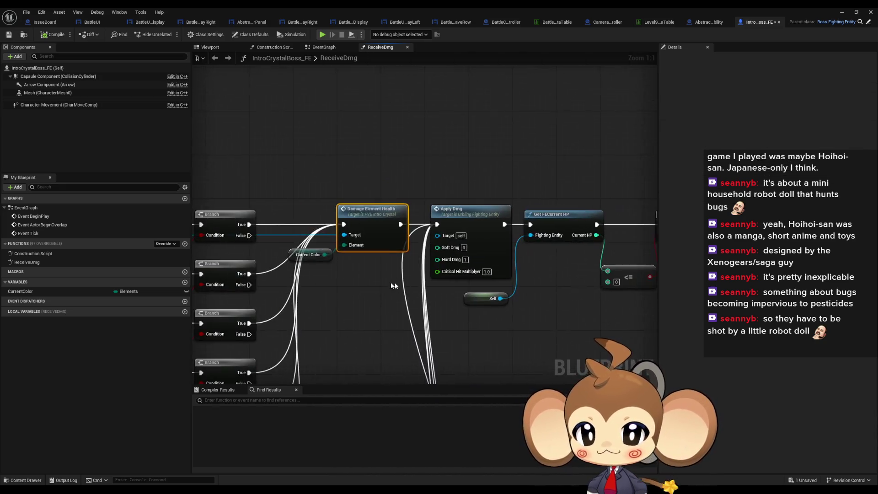
- Open DamageElementHealth in FVE_IntroCrystal, then the SetElementHealth function it calls
double_click(374, 219)
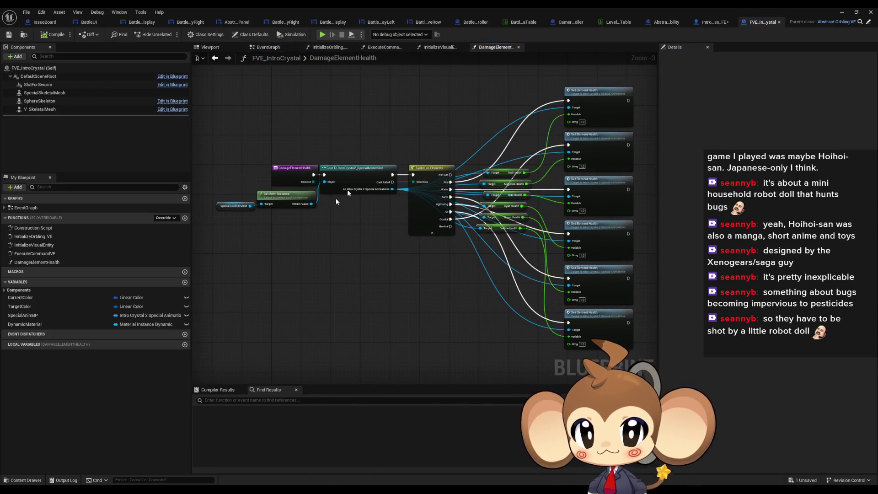
mouse_move(433, 118)
mouse_down()
mouse_move(426, 144)
mouse_move(362, 155)
mouse_up()
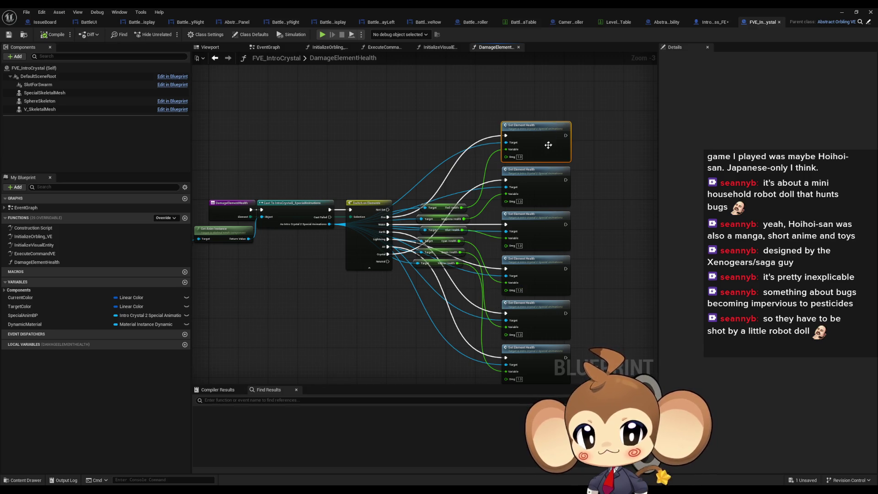
double_click(521, 135)
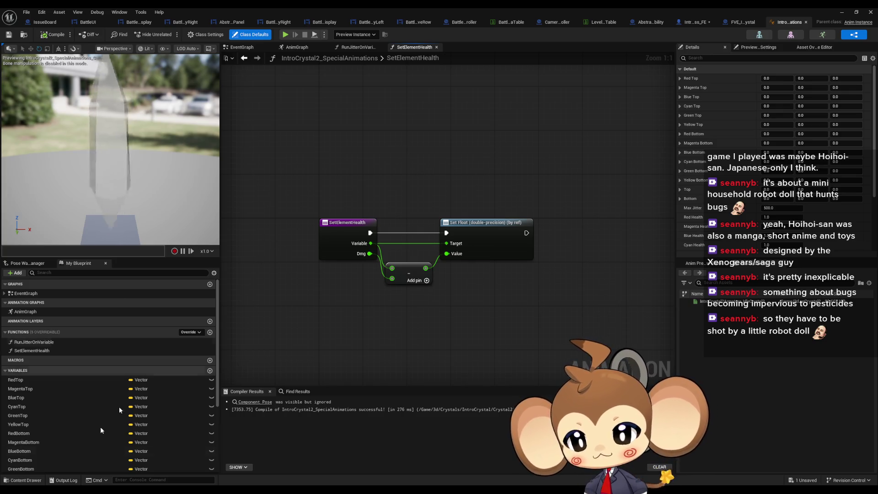
- Inspect the RedHealth variable, then open the special animations EventGraph
scroll(100, 430, down, 5)
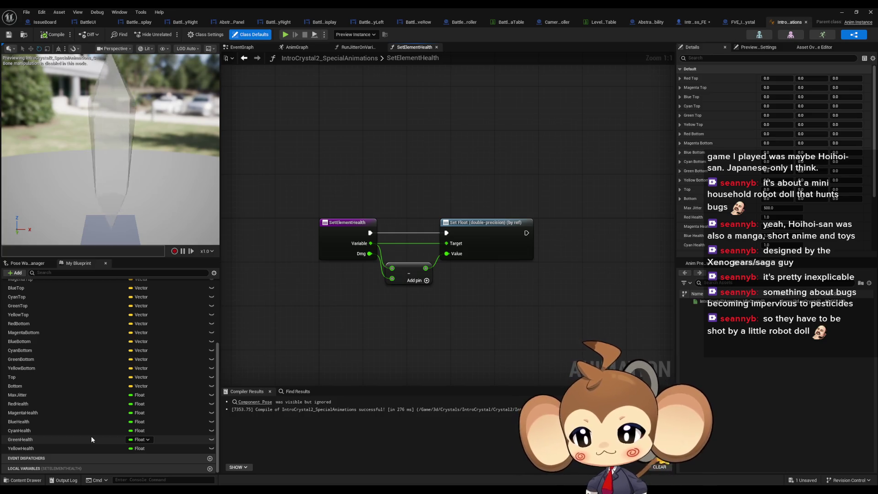
scroll(91, 436, up, 3)
scroll(109, 430, down, 3)
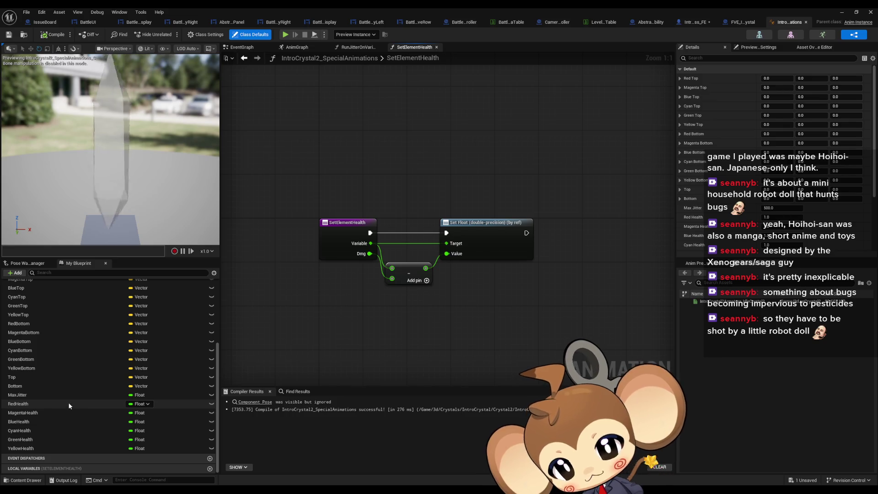
scroll(56, 402, up, 3)
scroll(60, 401, up, 3)
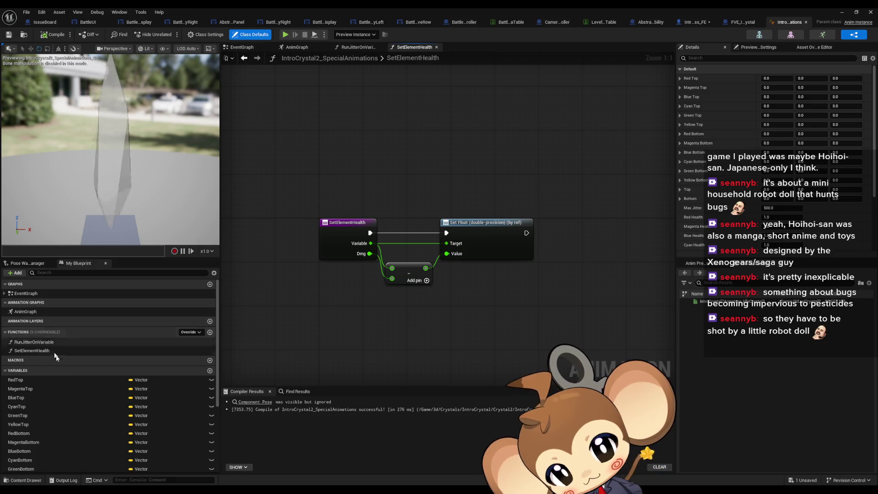
scroll(91, 383, down, 6)
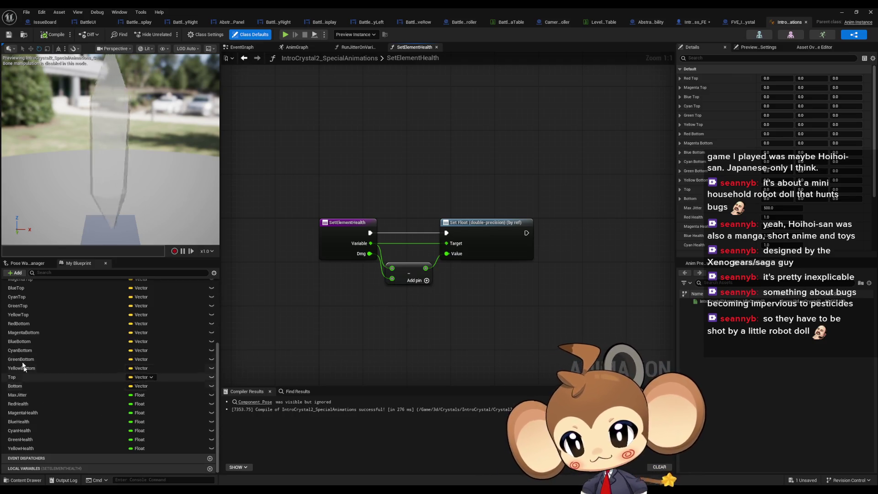
click(34, 404)
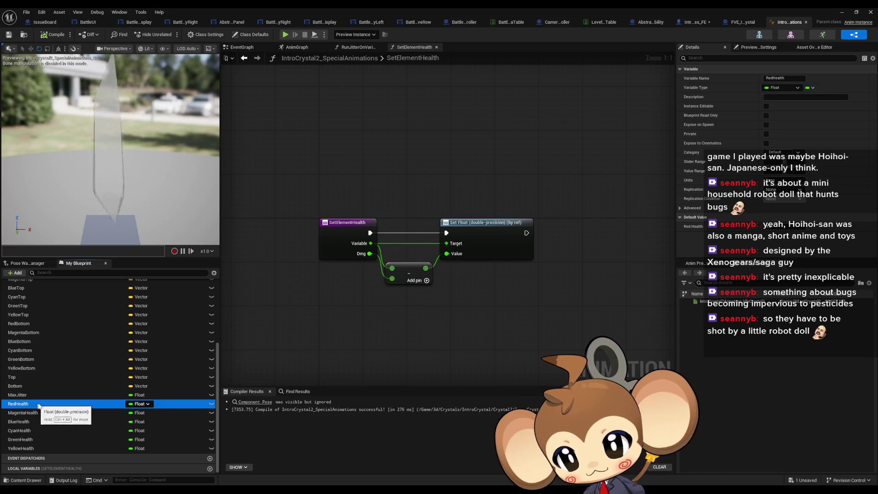
scroll(42, 405, up, 6)
click(26, 294)
double_click(26, 295)
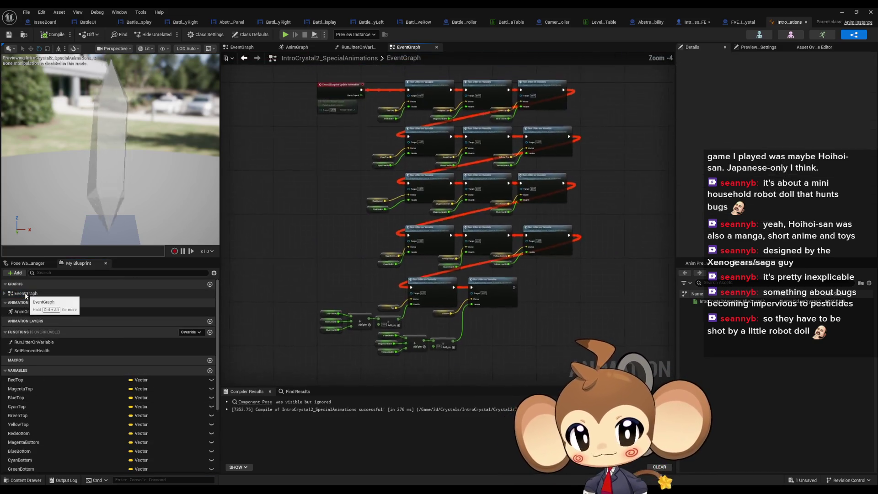
- Drag RedHealth into the graph beside the jitter nodes as a Set Red Health node
mouse_move(304, 269)
mouse_down()
mouse_move(339, 259)
mouse_move(341, 231)
mouse_move(356, 364)
mouse_move(365, 122)
mouse_up()
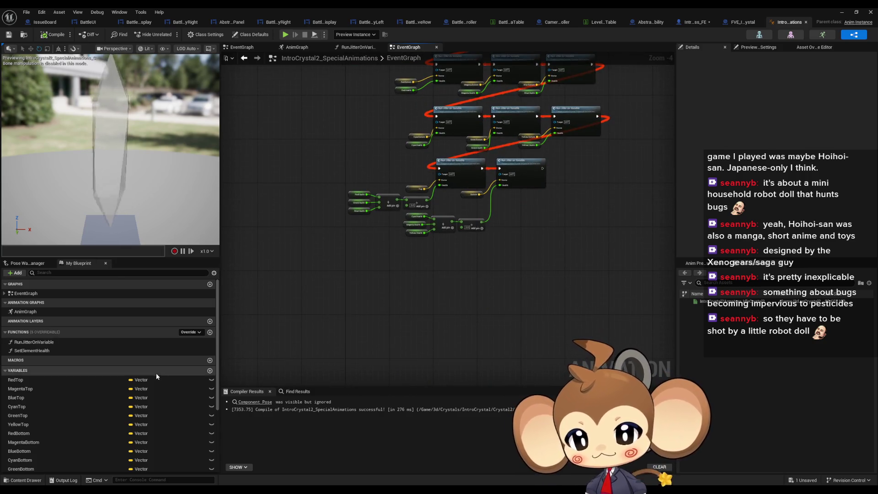
scroll(156, 377, down, 5)
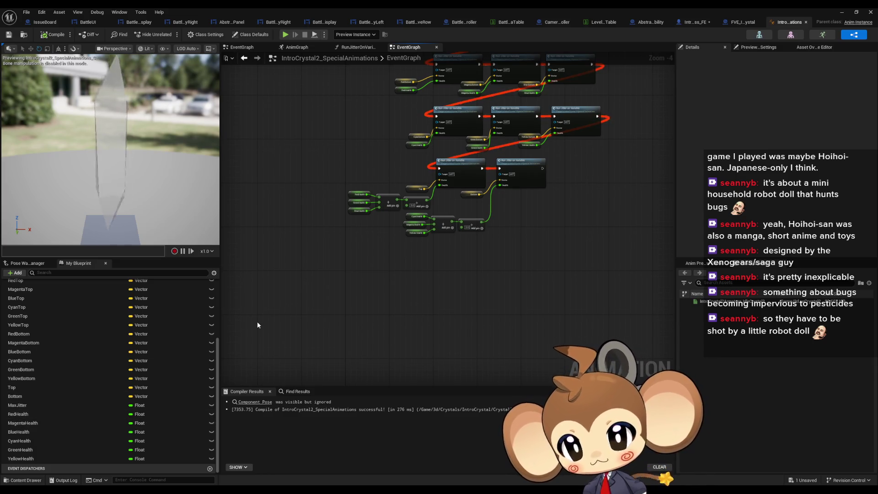
scroll(361, 303, up, 3)
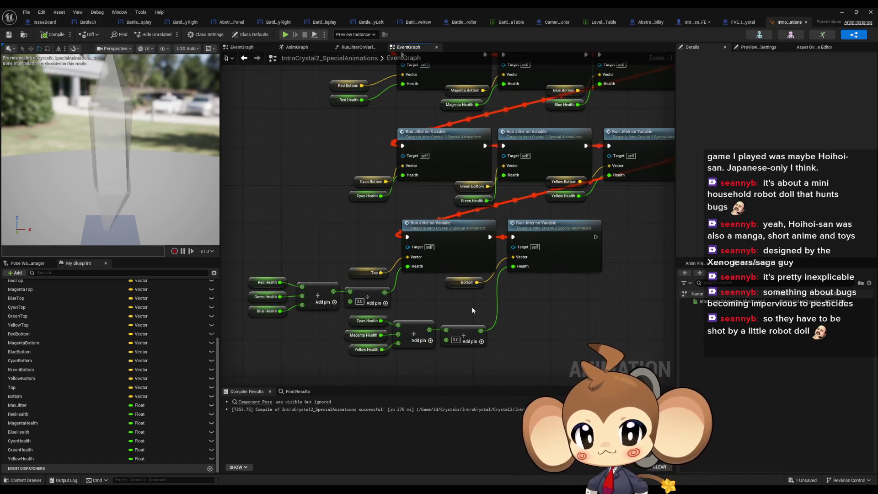
scroll(471, 306, down, 4)
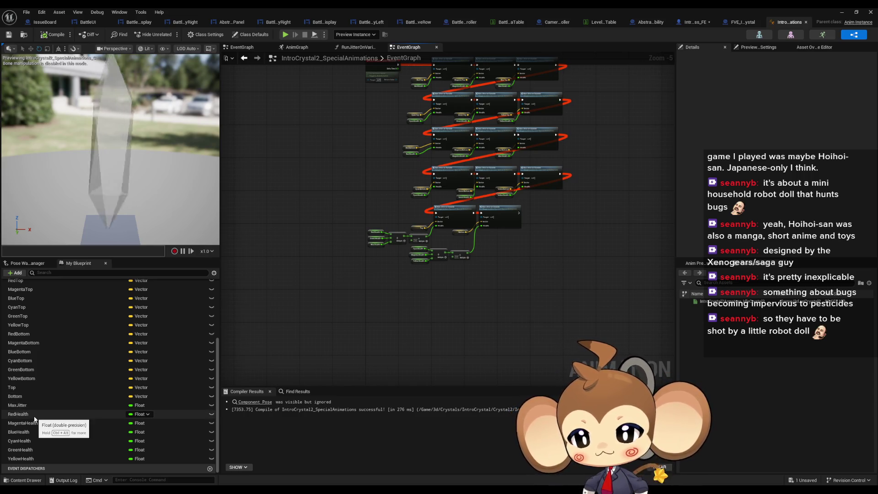
mouse_move(394, 189)
mouse_down()
mouse_move(387, 291)
mouse_move(401, 179)
mouse_up()
click(25, 414)
mouse_move(32, 423)
mouse_down()
mouse_move(420, 289)
mouse_move(451, 307)
mouse_move(413, 306)
mouse_up()
click(430, 327)
scroll(428, 333, up, 6)
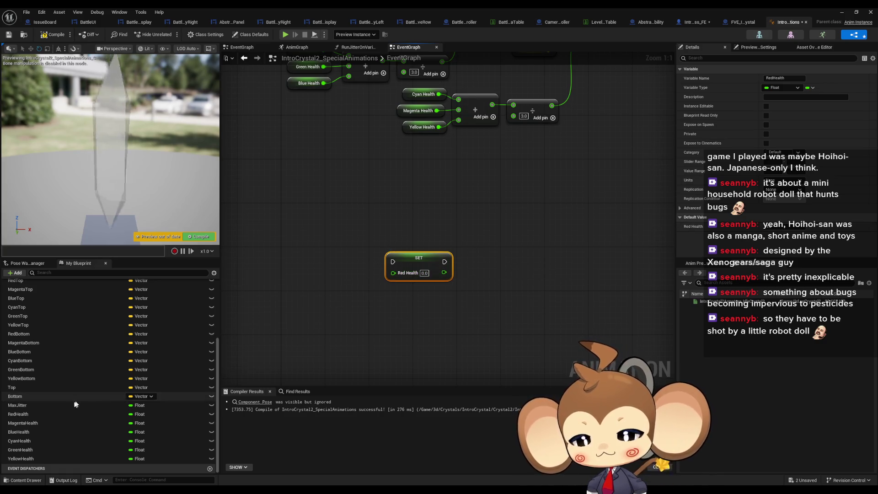
- Delete the SET Red Health node from the EventGraph
drag(33, 413, 397, 306)
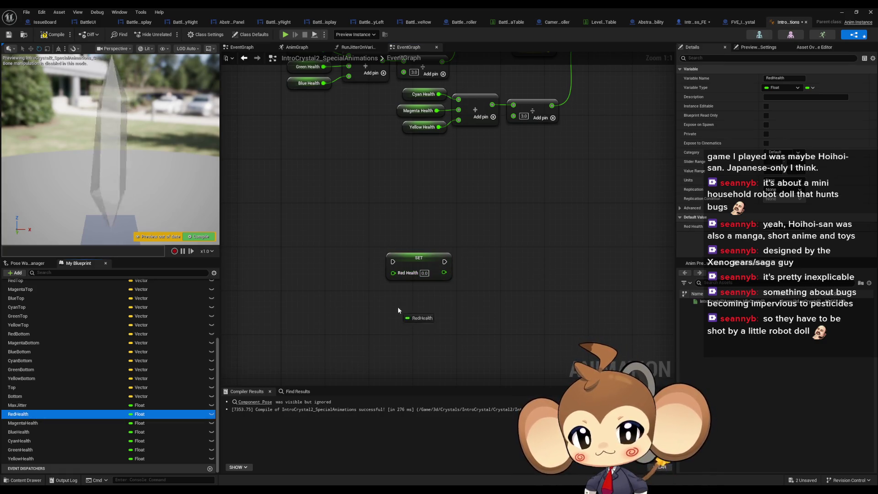
click(485, 294)
drag(425, 231, 470, 317)
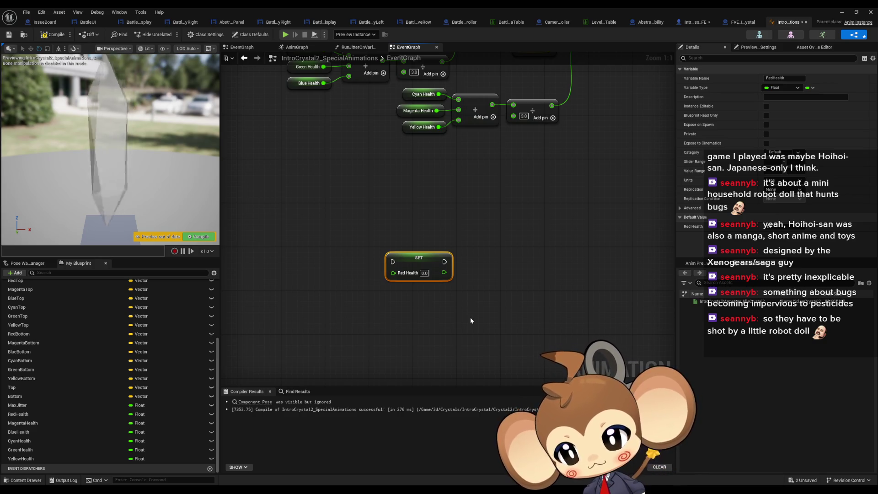
key(Delete)
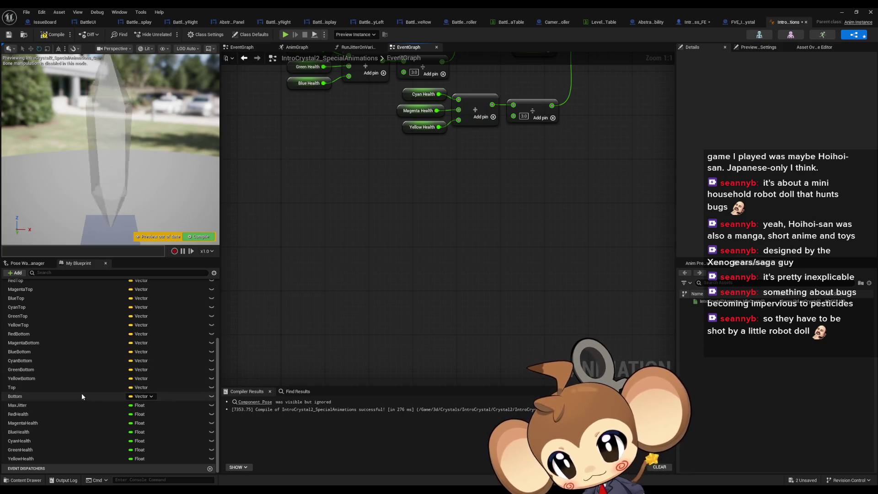
- Reopen the SetElementHealth function graph from the Functions list
scroll(56, 402, up, 4)
scroll(60, 401, up, 1)
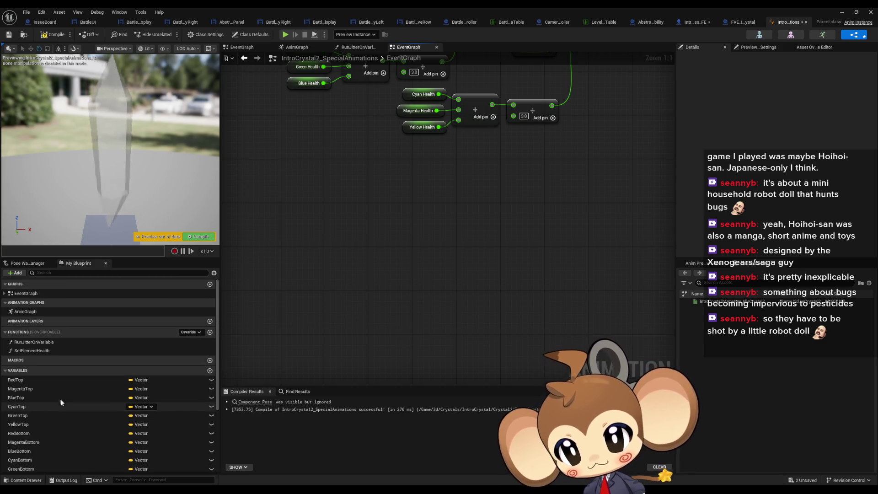
double_click(38, 351)
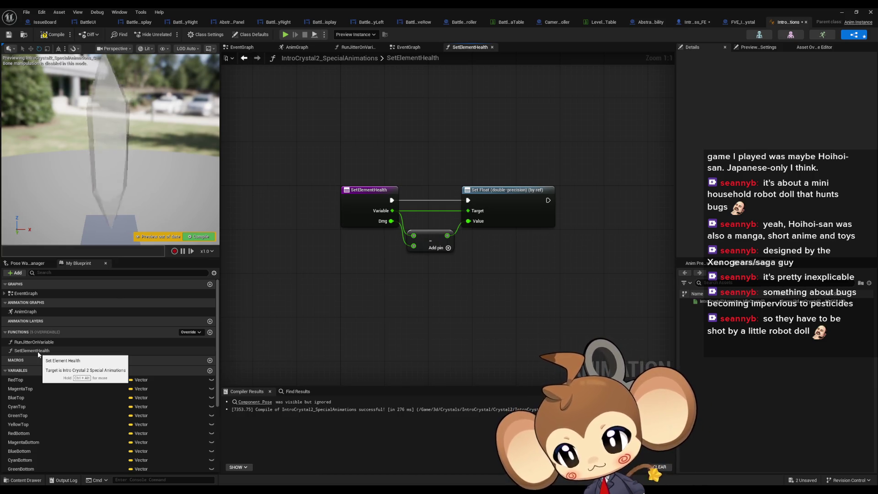
- Return to the EventGraph and add a Set Element Health call node
double_click(25, 294)
mouse_move(31, 355)
mouse_down()
mouse_move(376, 345)
mouse_move(421, 354)
mouse_move(434, 378)
mouse_move(431, 284)
mouse_up()
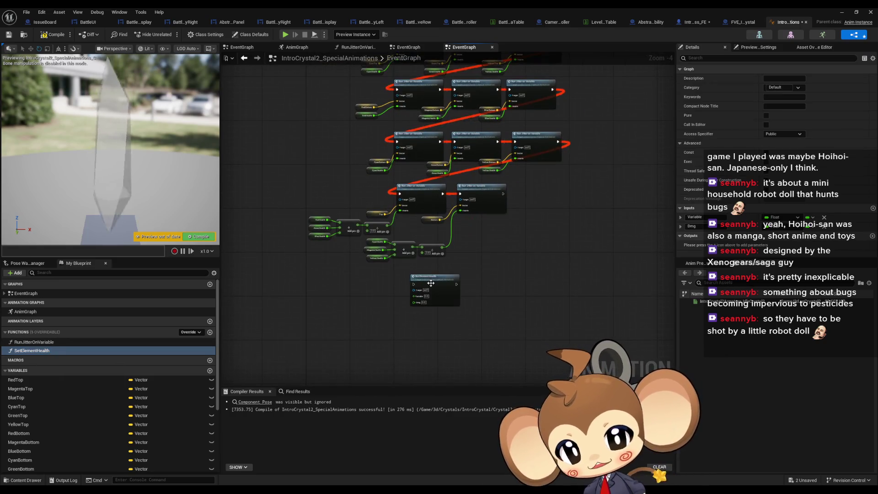
scroll(439, 293, up, 4)
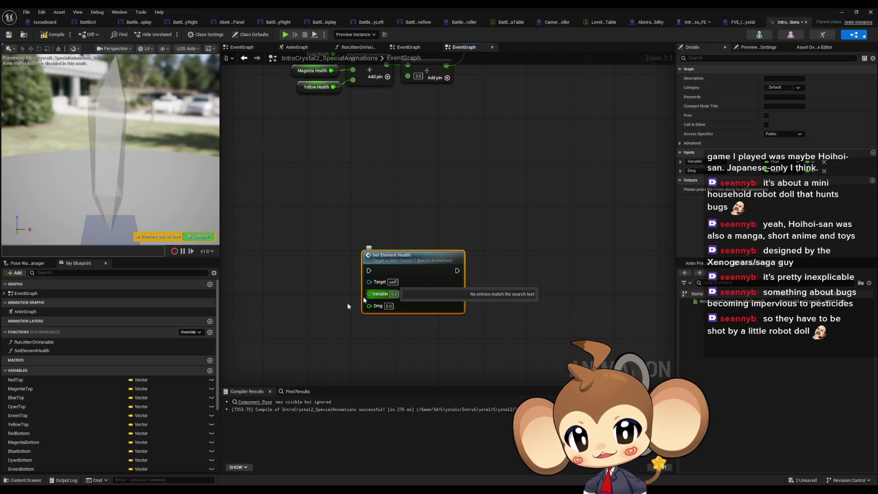
scroll(95, 393, down, 5)
- Wire a Red Health getter into Set Element Health's Variable input
click(51, 412)
mouse_move(52, 409)
mouse_down()
mouse_move(329, 262)
mouse_move(415, 270)
mouse_up()
drag(347, 267, 358, 278)
click(339, 336)
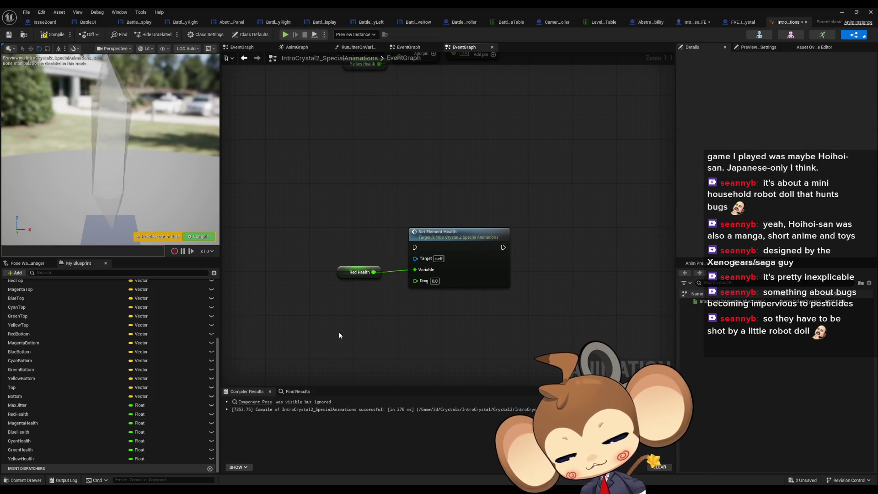
click(48, 414)
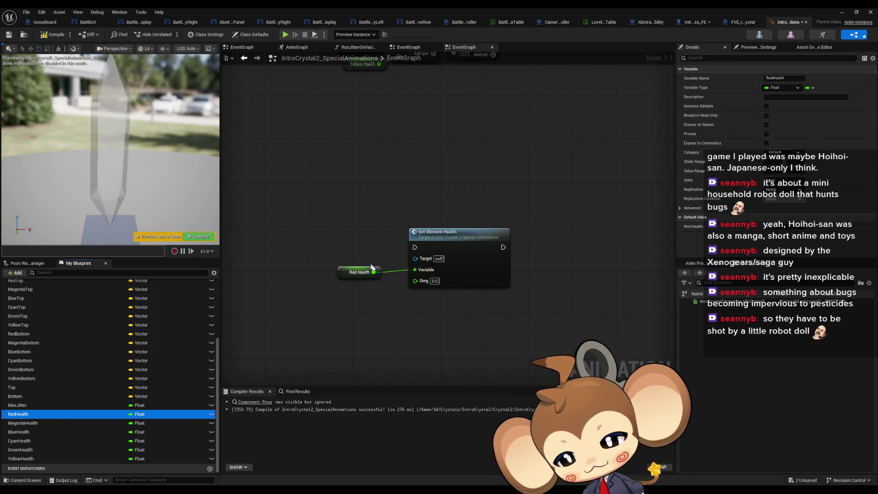
click(421, 330)
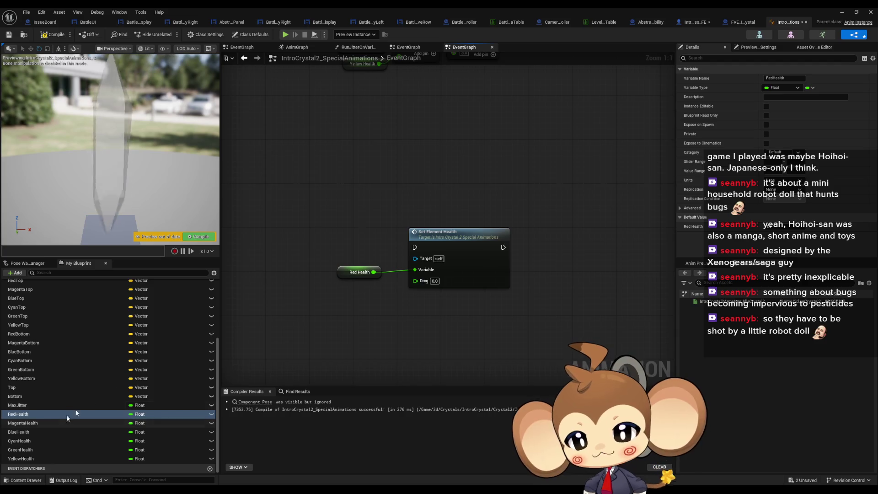
- Nudge the Red Health node right and select it with Set Element Health
scroll(417, 323, down, 5)
scroll(417, 324, down, 1)
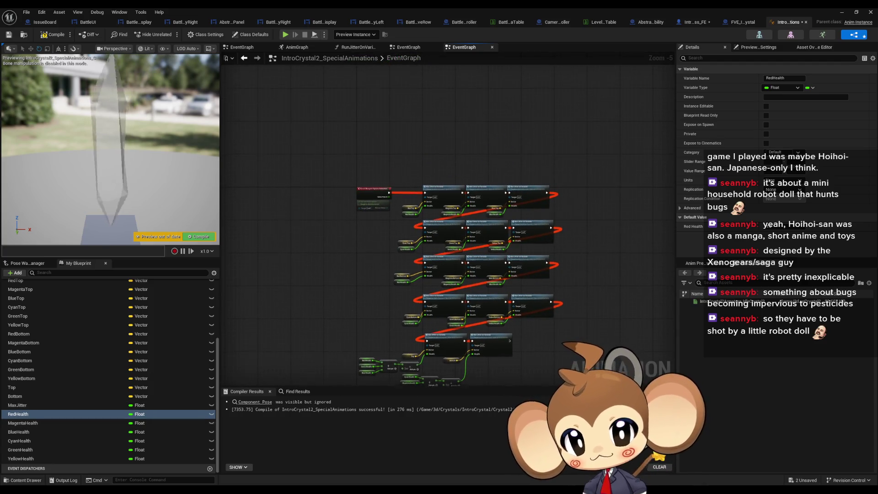
scroll(402, 311, up, 1)
scroll(402, 311, up, 4)
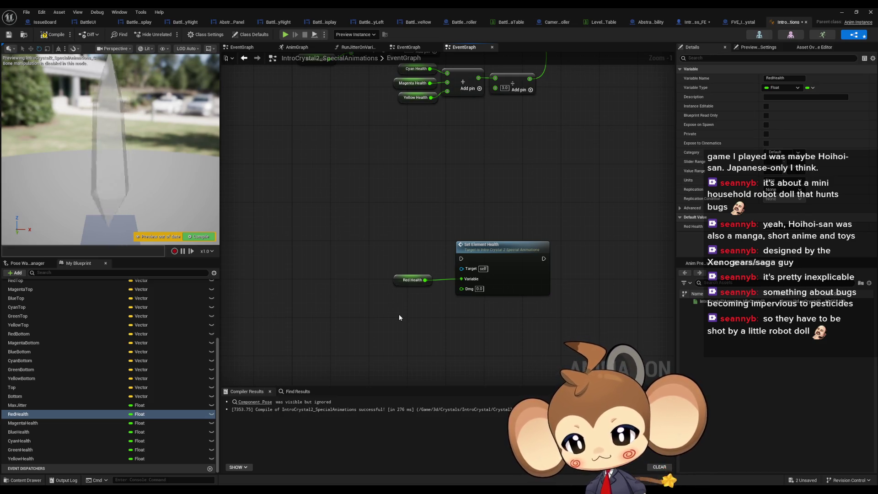
drag(404, 285, 417, 285)
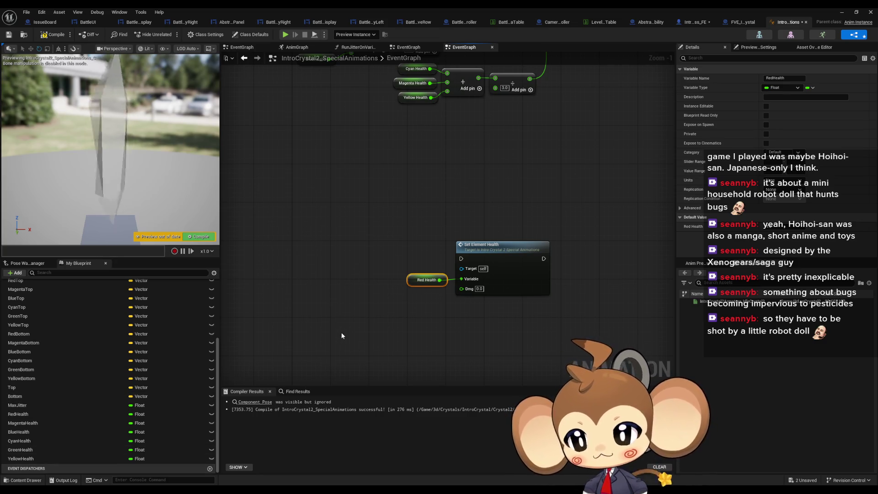
drag(350, 219, 497, 297)
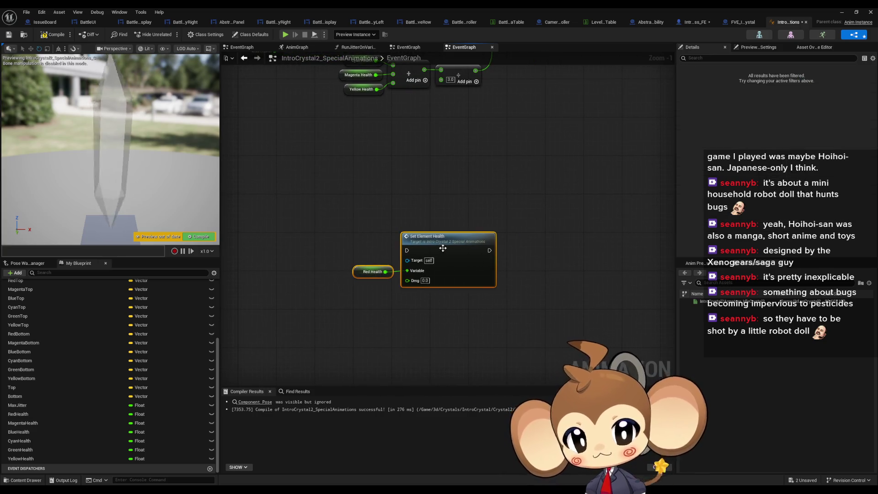
scroll(188, 359, up, 10)
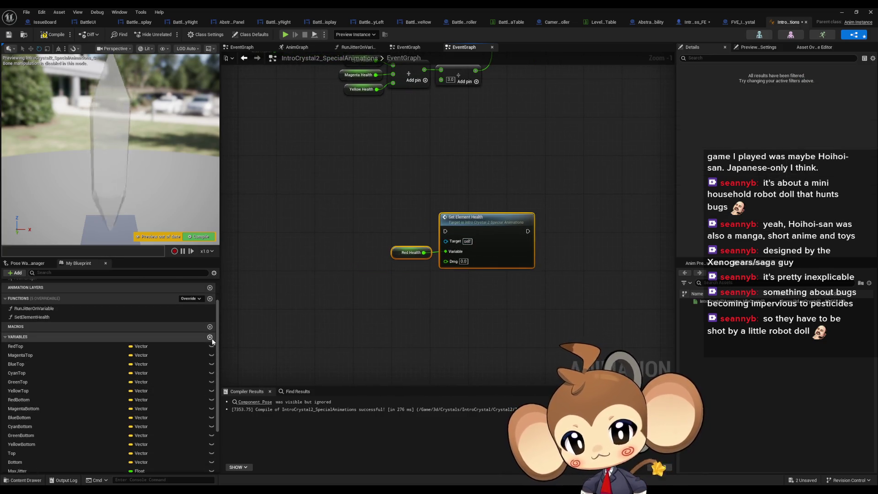
- Add a new variable named CurrentHealthToConsider
click(211, 338)
text(Current)
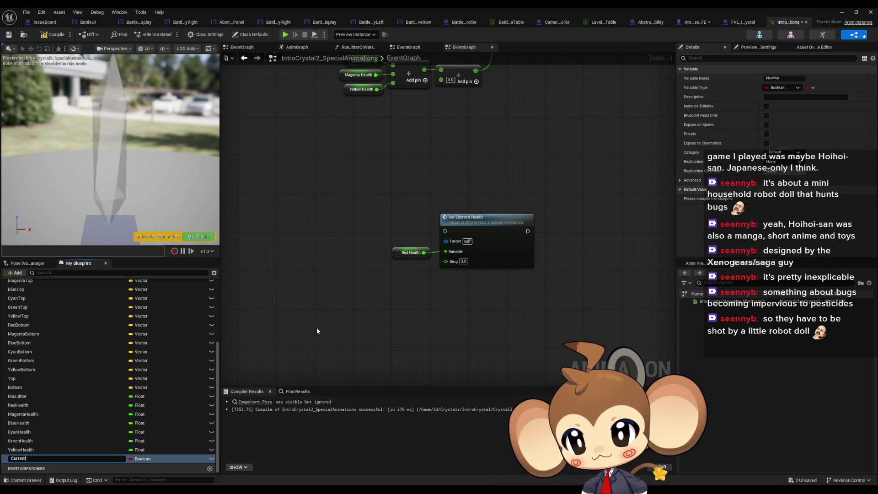
text(HealthTo)
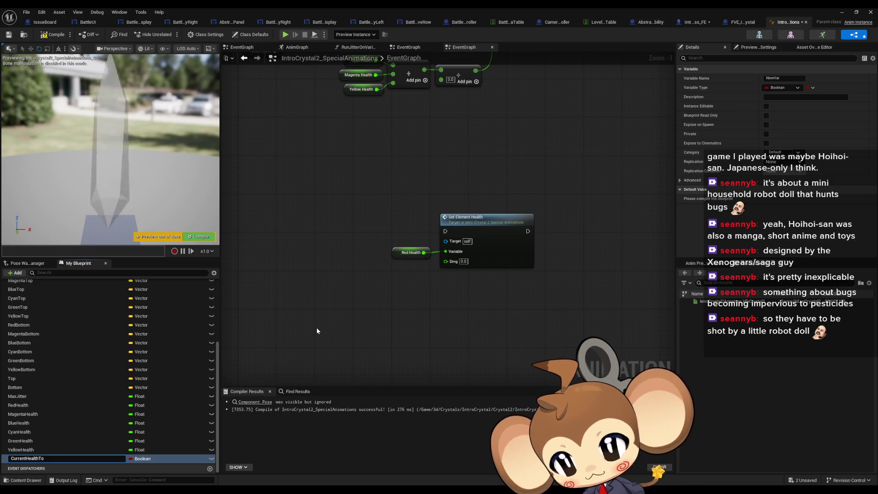
text(Consider)
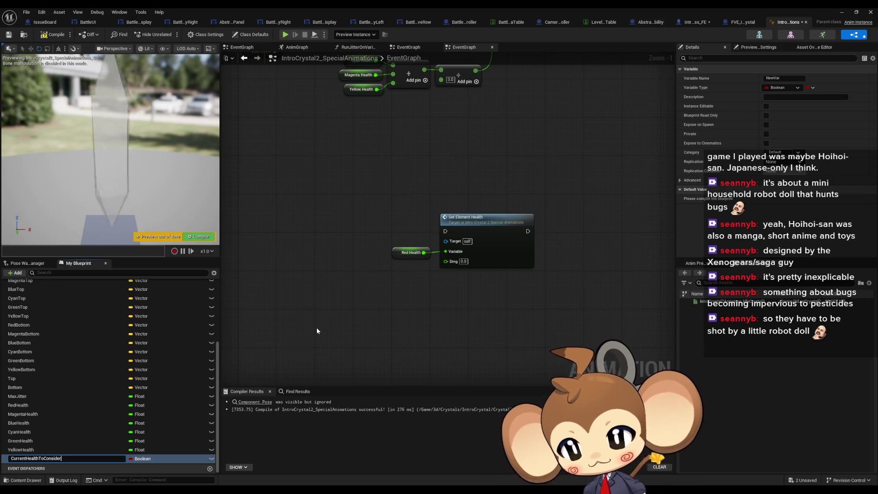
key(Return)
- Set its type to the Elements enum and place its getter in the EventGraph
click(143, 459)
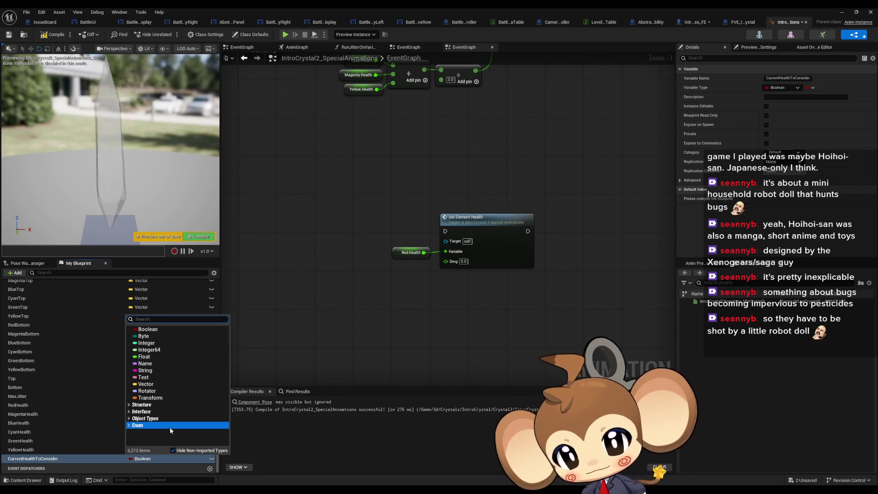
text(color)
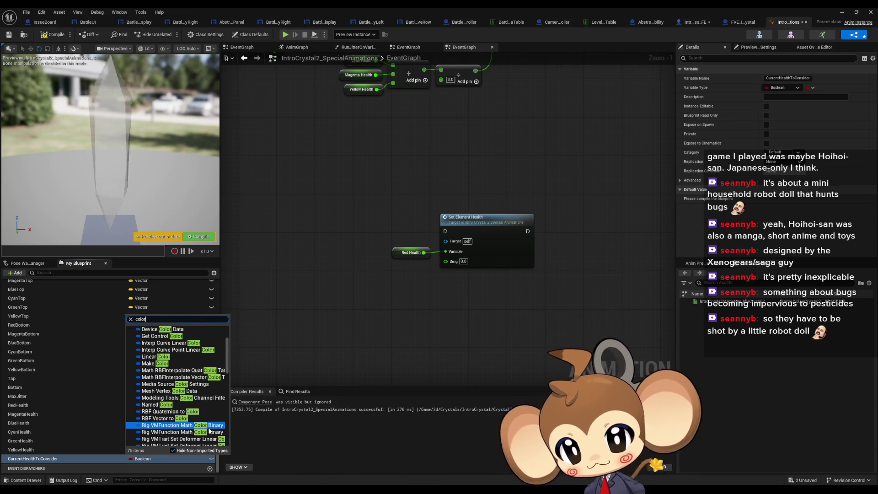
scroll(183, 412, down, 5)
mouse_move(208, 431)
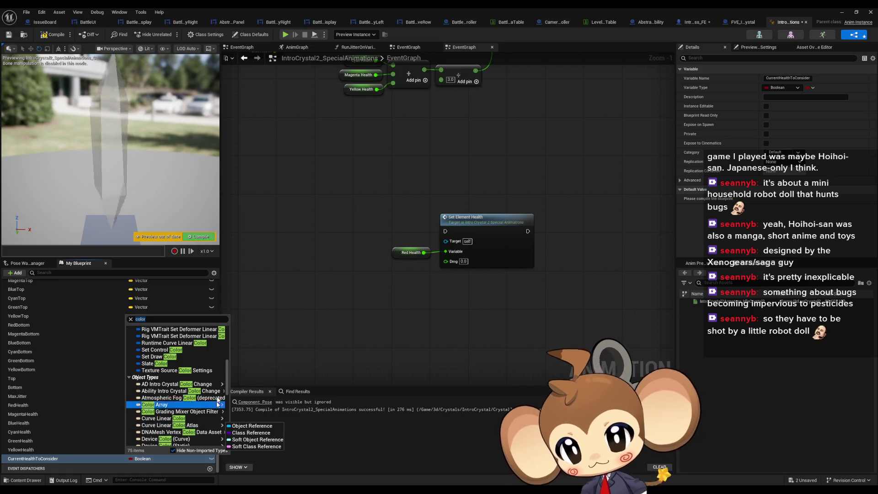
mouse_move(208, 402)
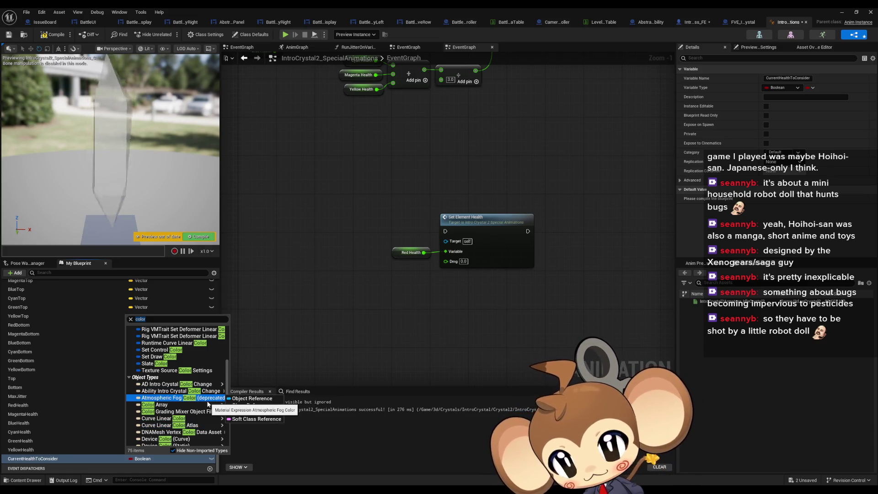
text(Ele)
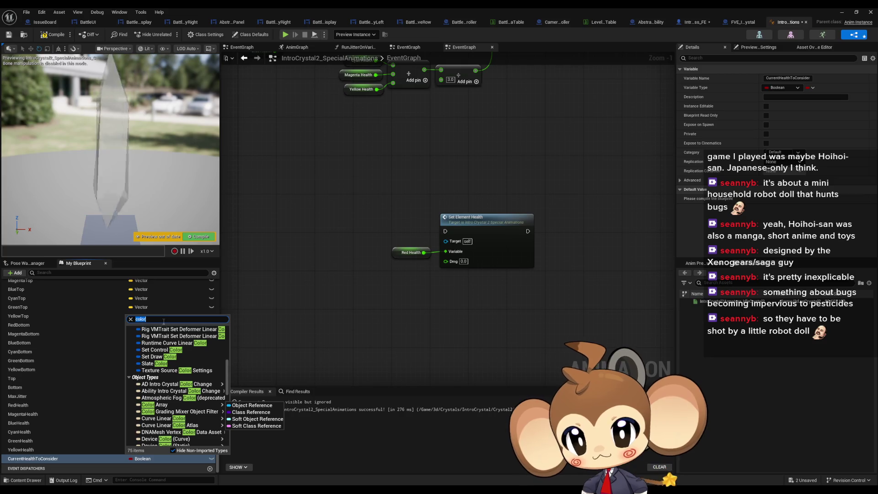
text(ments)
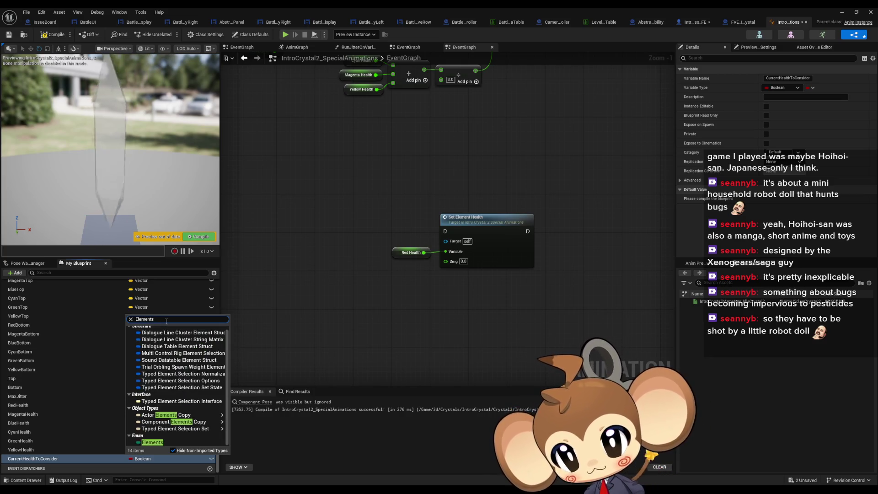
click(156, 423)
mouse_move(114, 458)
mouse_down()
mouse_move(293, 264)
mouse_move(254, 254)
mouse_up()
drag(307, 260, 345, 278)
- Drive a Switch on Elements node from the getter and expand all its element outputs
text(switch)
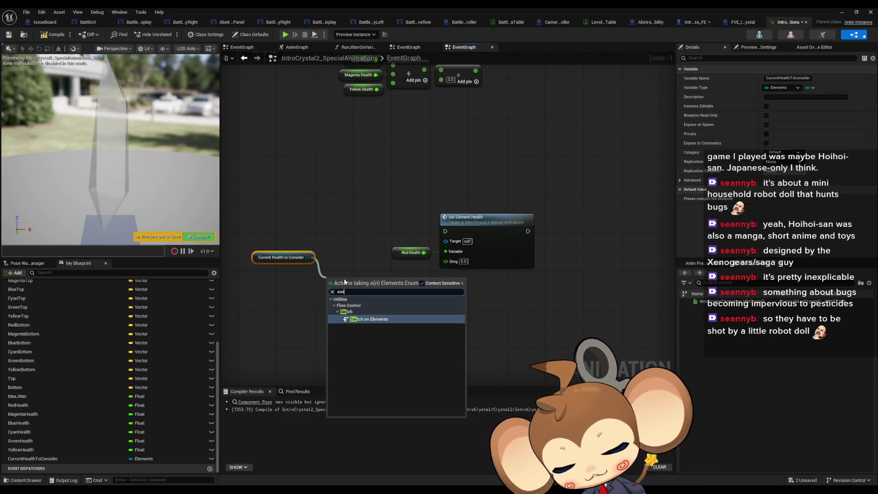
key(Return)
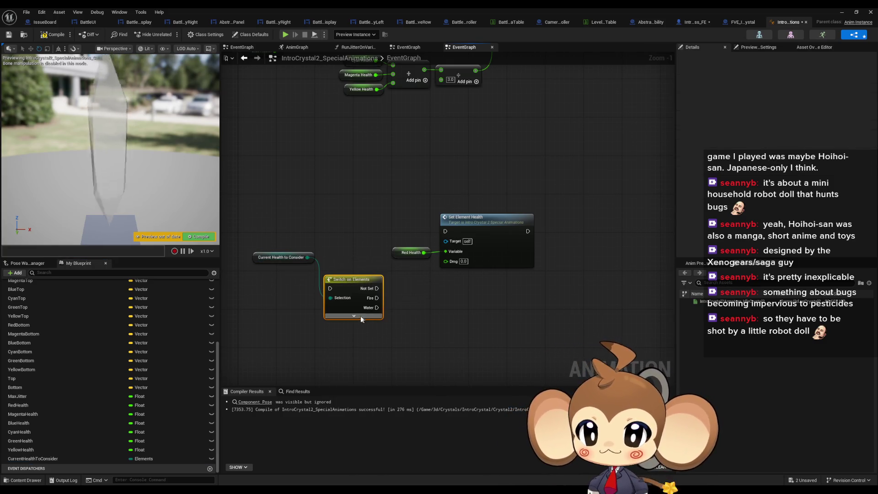
click(353, 315)
mouse_move(389, 265)
mouse_down()
mouse_move(478, 236)
mouse_move(552, 268)
mouse_move(503, 176)
mouse_move(499, 205)
mouse_up()
click(445, 155)
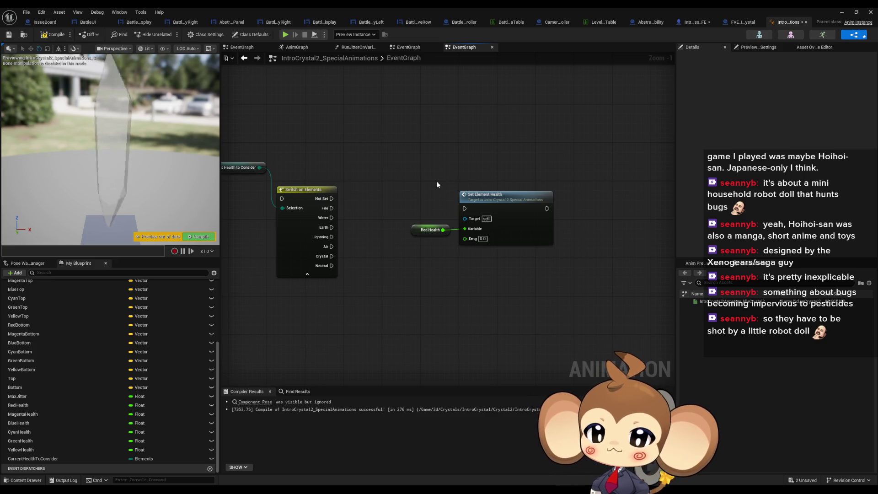
mouse_move(418, 218)
mouse_down()
mouse_move(398, 249)
mouse_move(434, 255)
mouse_up()
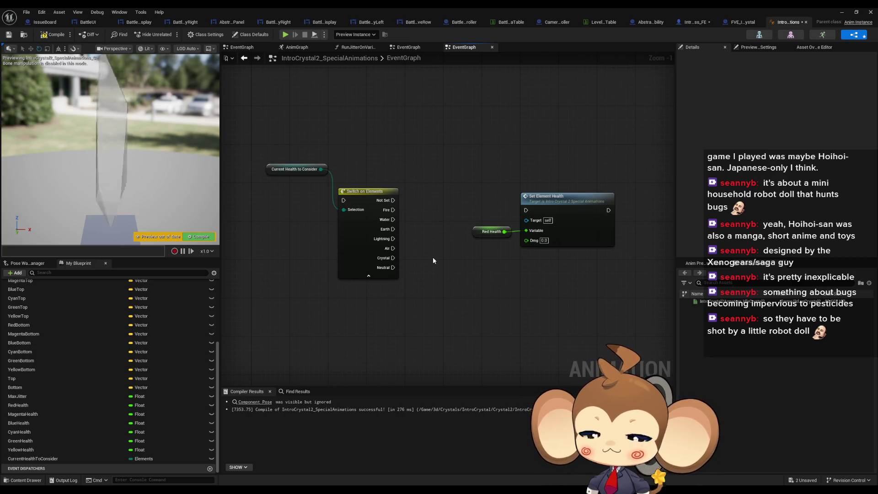
- Add a Cast To TimelineComponent node, and delete a mistaken Switch on ETimelineDirection node
right_click(352, 338)
text(timeline)
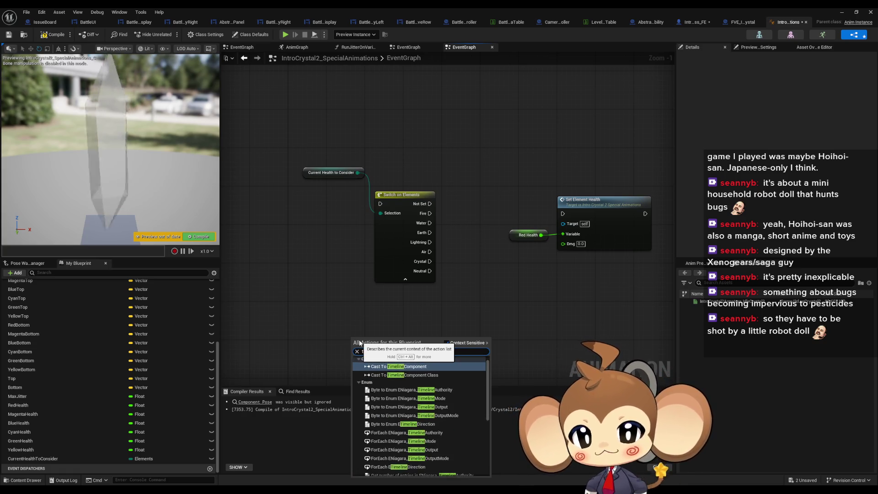
click(402, 367)
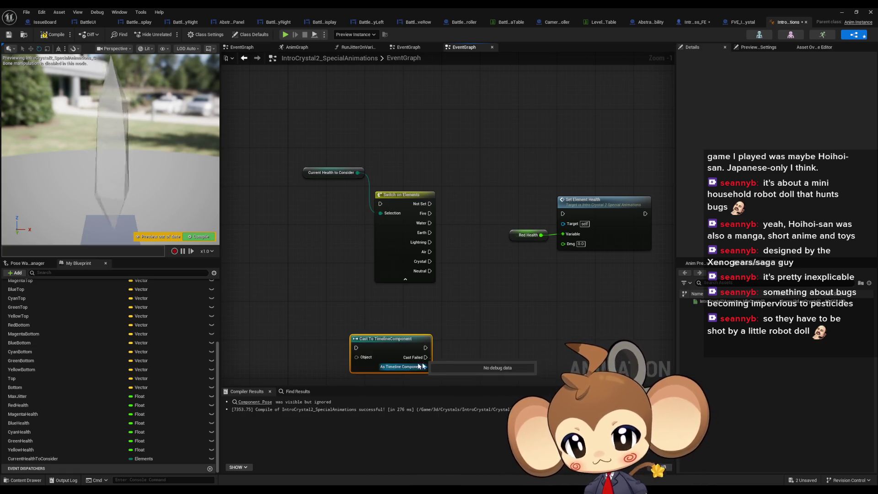
right_click(377, 329)
text(z)
key(BackSpace)
text(timeline)
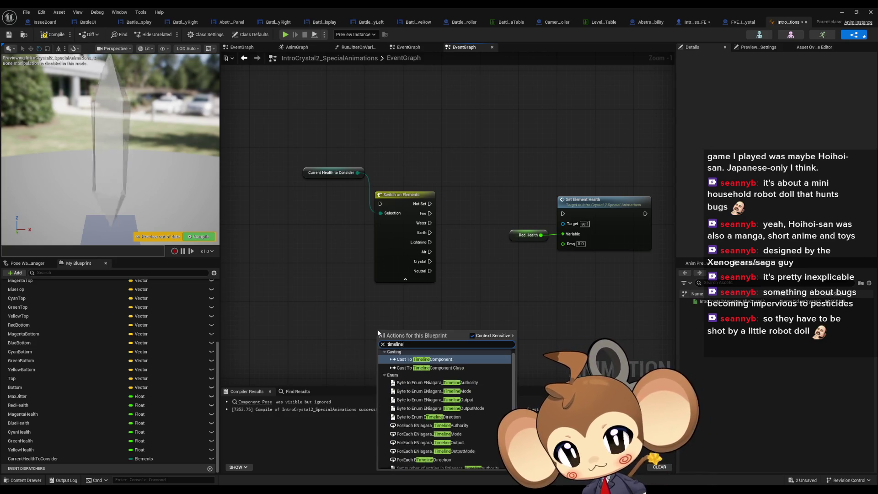
scroll(430, 369, down, 5)
click(430, 460)
click(430, 351)
key(Escape)
key(Delete)
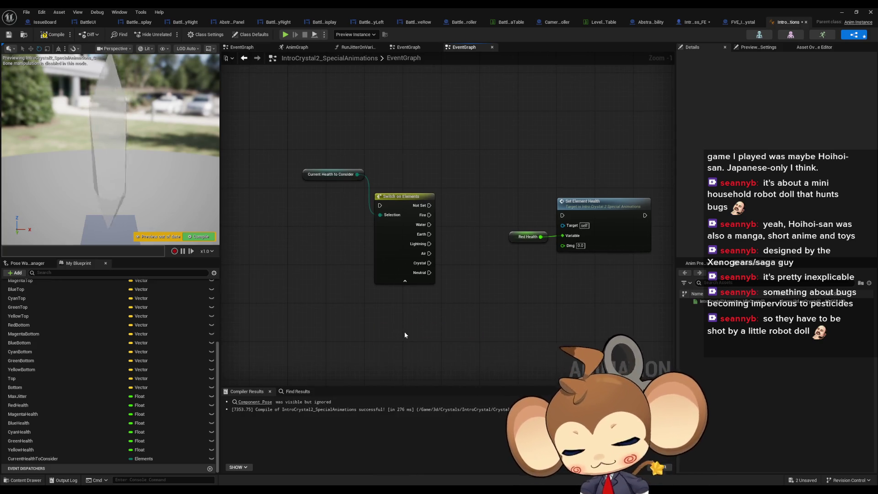
- Search the graph actions for 'timeline' again, then dismiss without adding anything
right_click(335, 278)
text(timel)
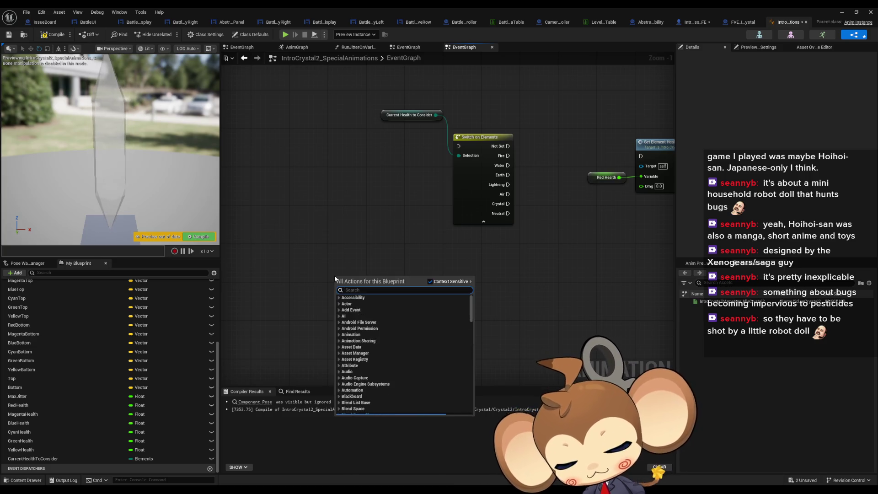
text(ine)
scroll(409, 330, down, 5)
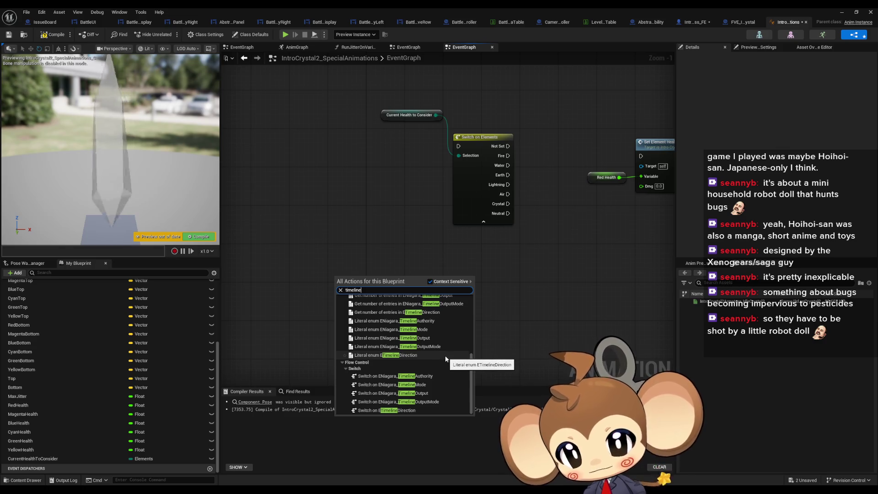
scroll(446, 359, up, 2)
scroll(446, 356, up, 5)
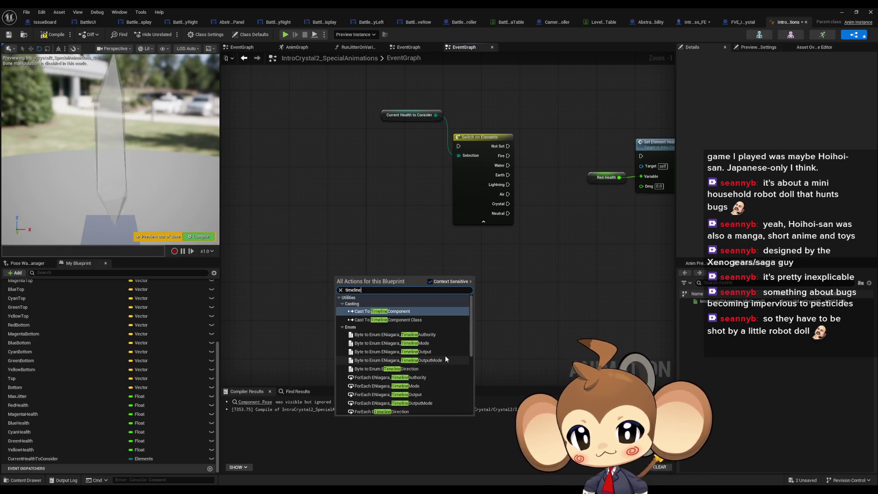
scroll(446, 355, down, 5)
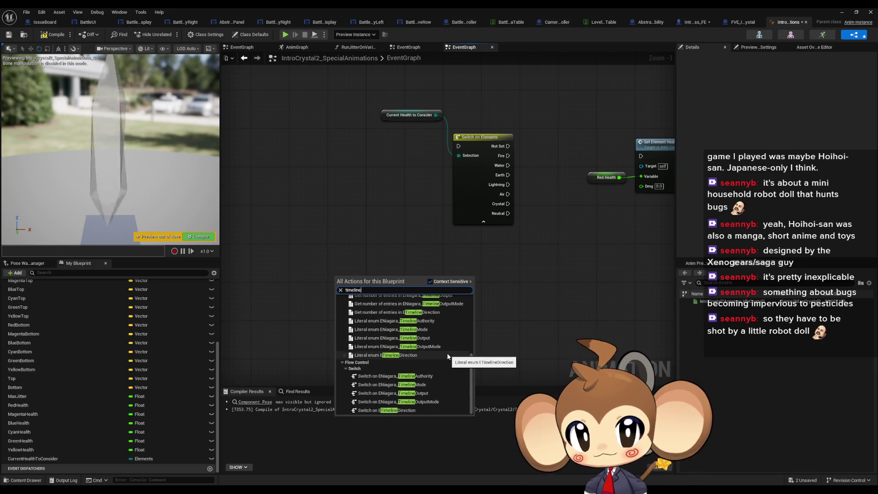
click(435, 266)
- Move the Current Health to Consider node lower, then switch to the FVE_IntroCrystal blueprint
drag(482, 244, 378, 364)
drag(297, 235, 300, 275)
click(385, 214)
drag(403, 229, 398, 259)
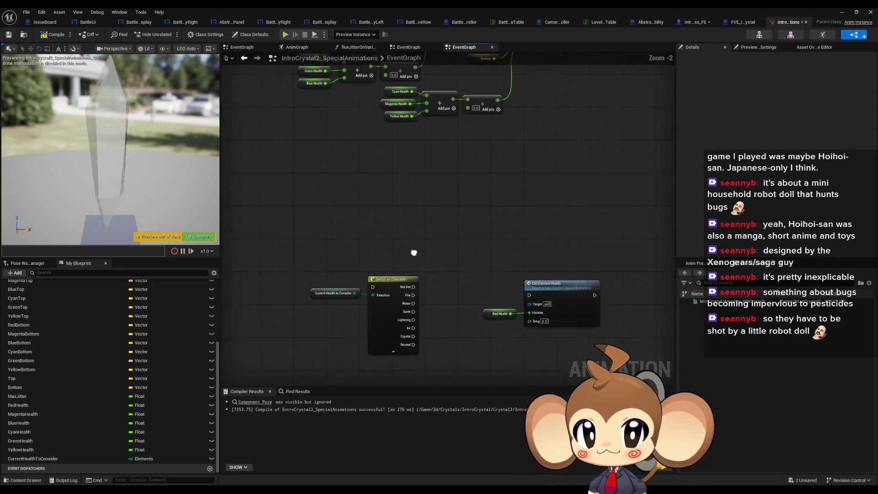
click(738, 24)
click(350, 314)
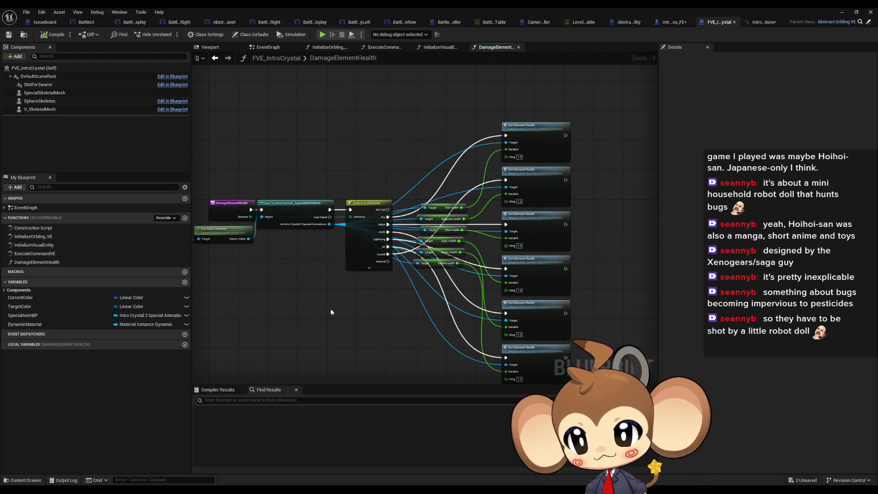
- Pan across DamageElementHealth, select its entry node, then open FVE_IntroCrystal's EventGraph
drag(334, 310, 347, 309)
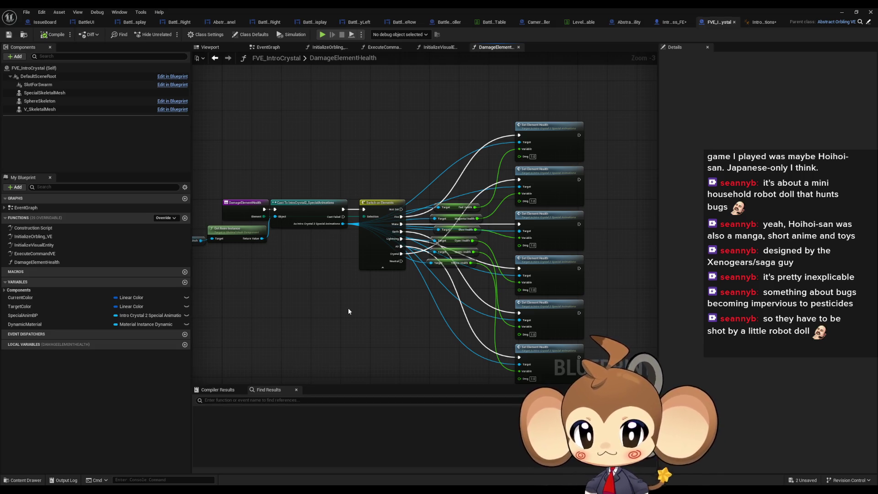
mouse_move(348, 311)
mouse_down()
mouse_move(440, 309)
mouse_move(427, 311)
mouse_up()
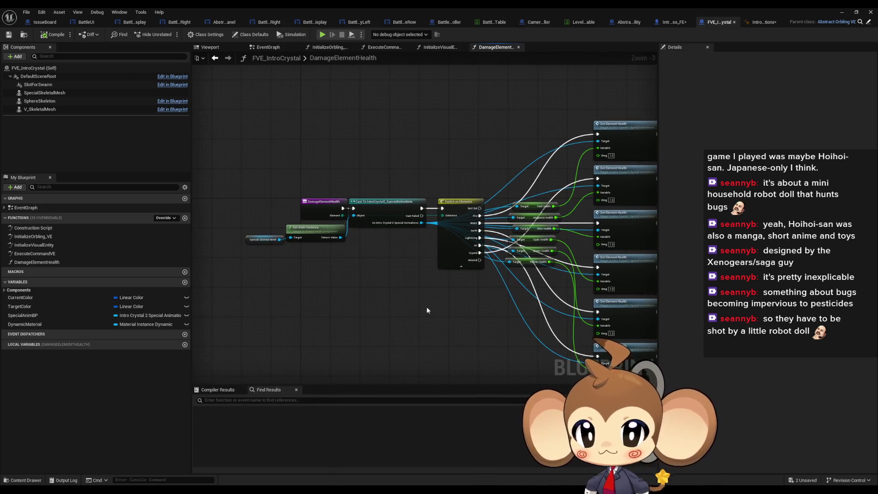
click(315, 213)
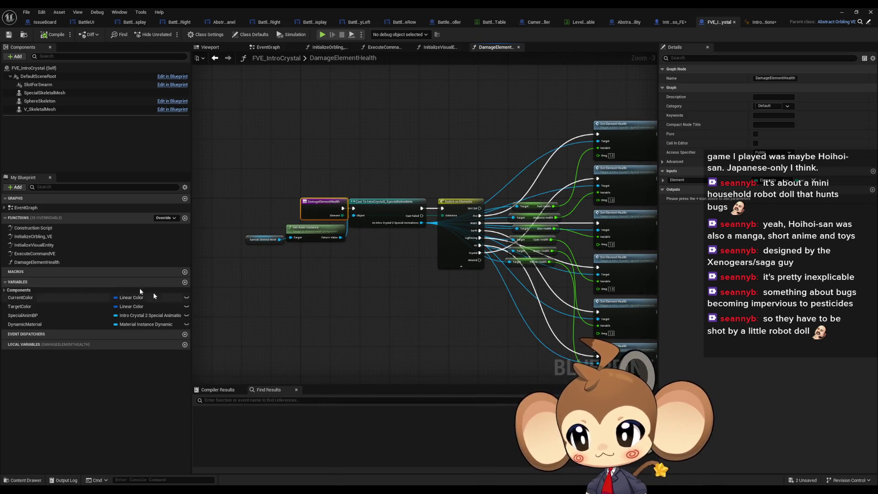
double_click(30, 209)
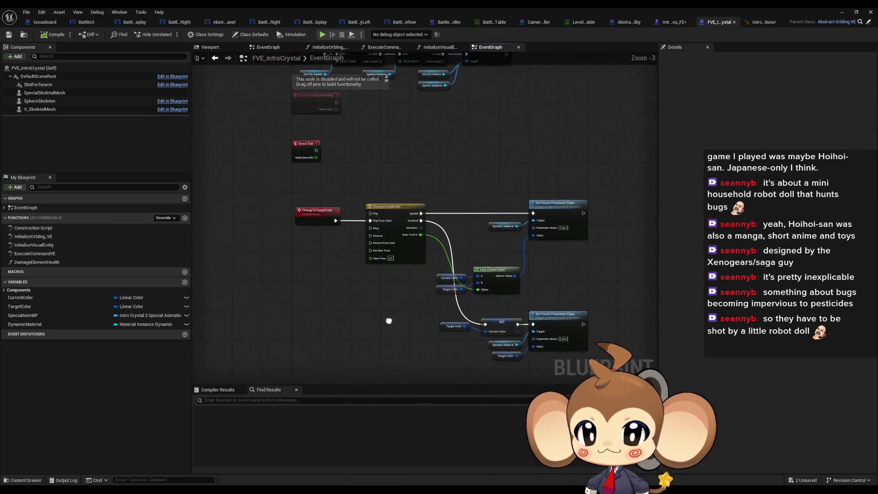
- Add a Timeline node named HealthTimeline, then start a new variable named with 'C'
right_click(305, 330)
click(346, 306)
right_click(356, 335)
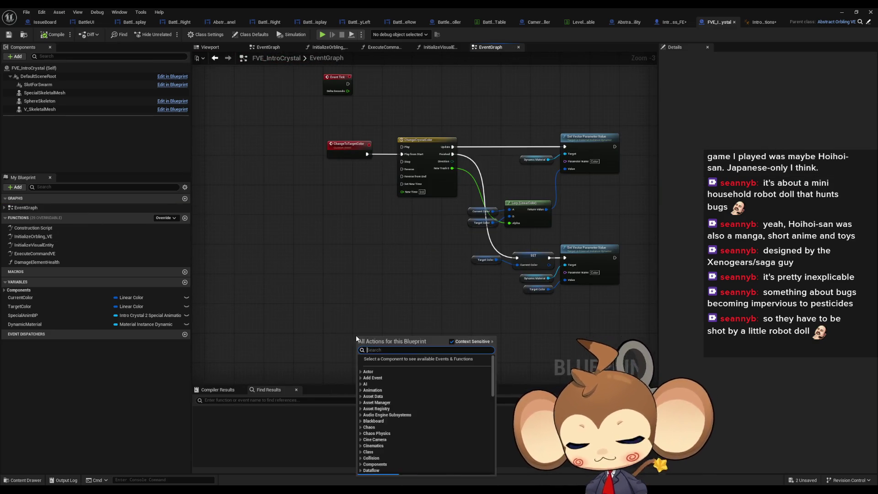
text(timelio)
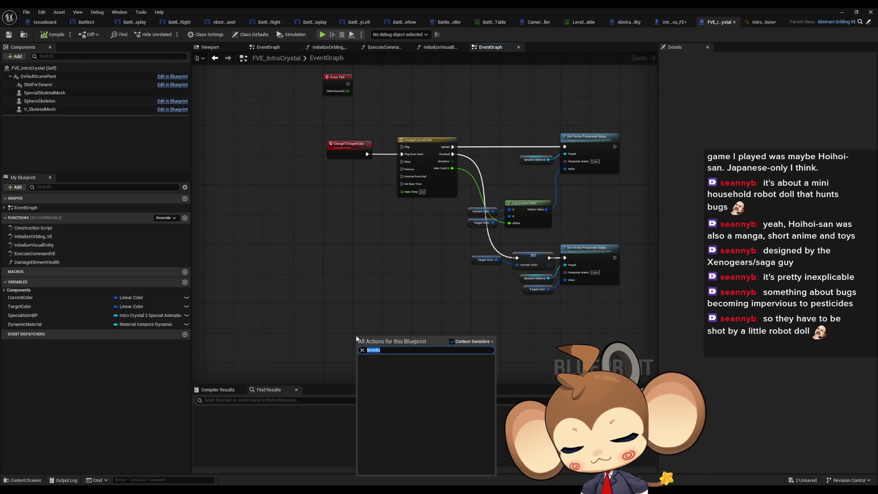
key(BackSpace)
text(ne)
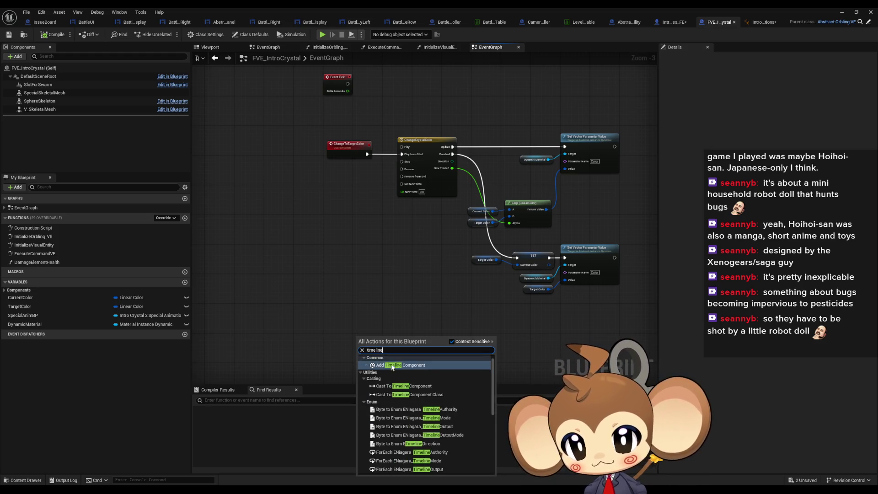
scroll(387, 412, down, 3)
click(390, 468)
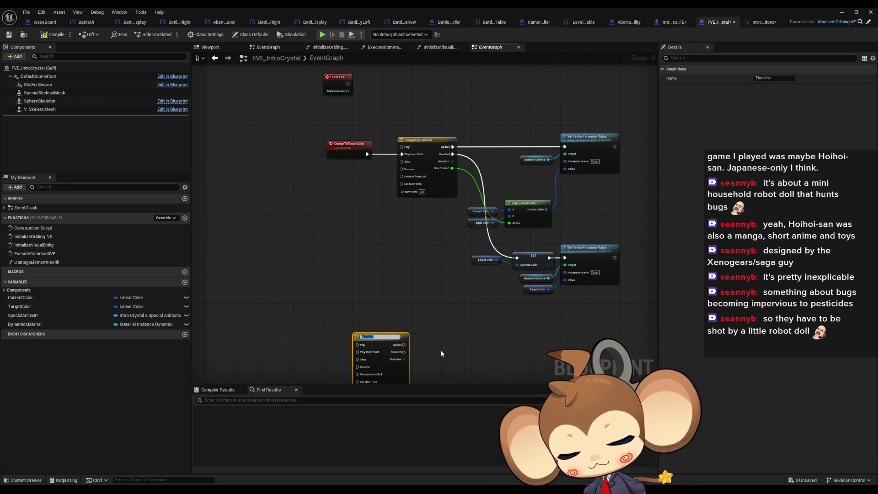
text(HealthTim)
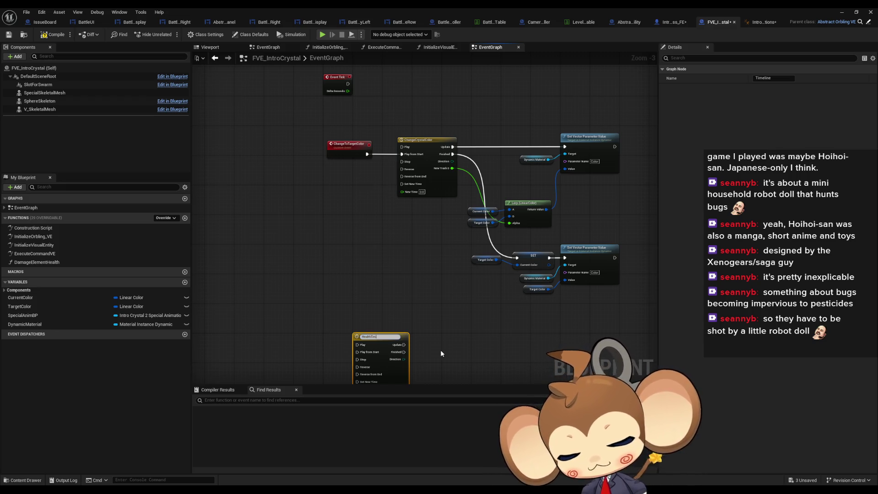
text(eline)
key(Return)
mouse_move(387, 342)
mouse_down()
mouse_move(331, 299)
mouse_move(342, 308)
mouse_up()
click(185, 283)
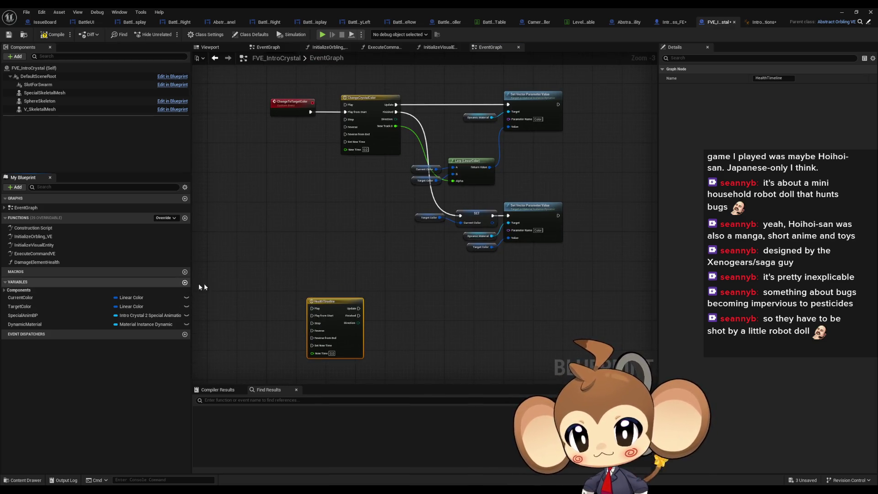
text(CurrentHealthToConsider)
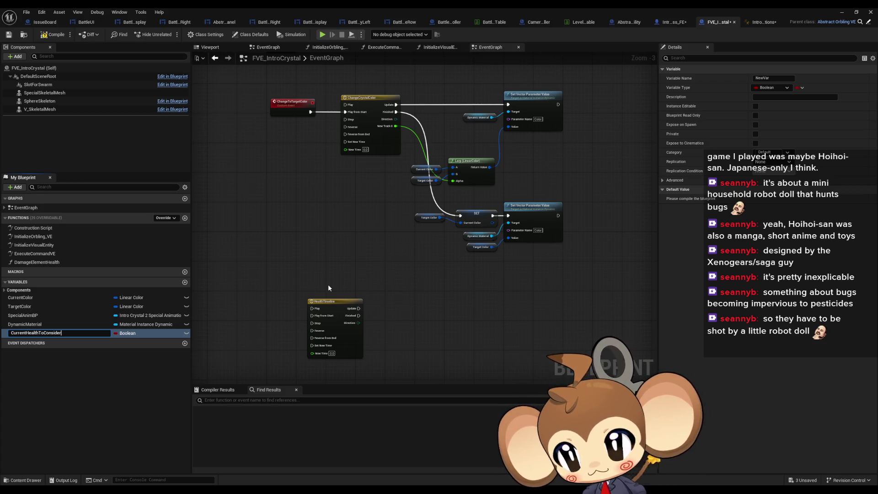
- Name the new variable CurrentHealthToConsider and set its type to Elements
key(Return)
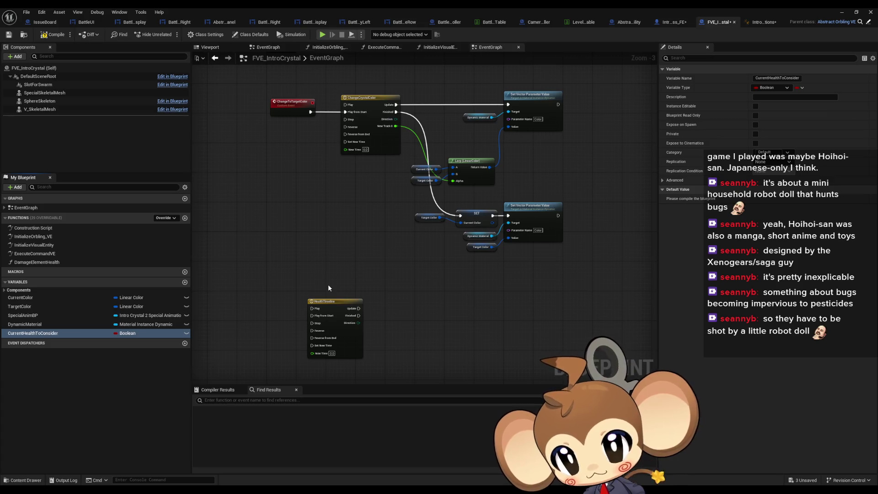
click(127, 334)
text(lements)
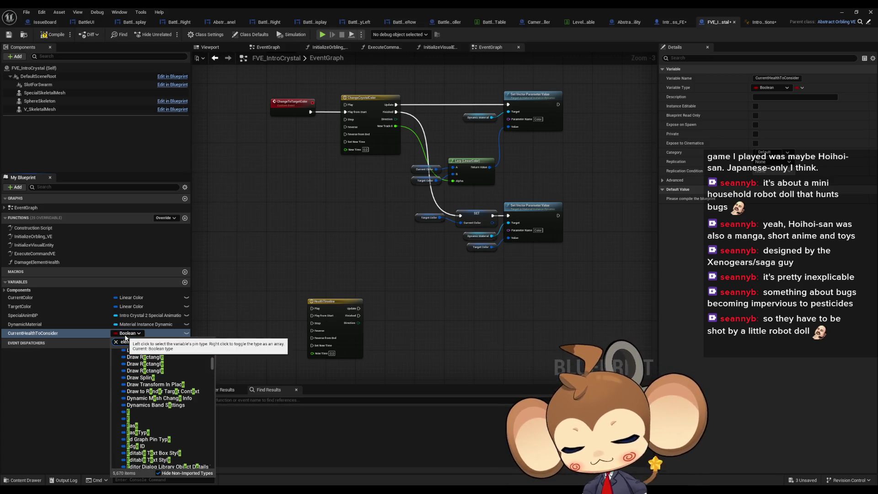
click(146, 467)
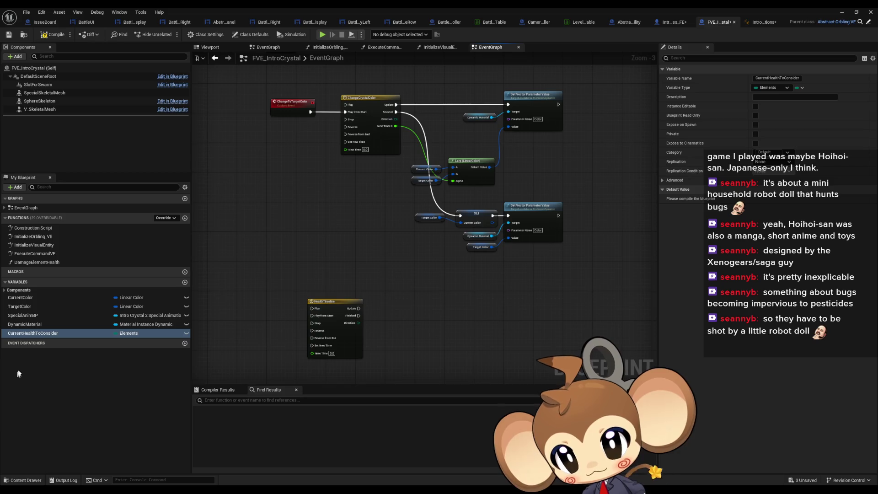
- Place a CurrentHealthToConsider getter in the event graph and open the HealthTimeline node
mouse_move(32, 333)
mouse_down()
mouse_move(397, 364)
mouse_move(402, 340)
mouse_up()
click(401, 343)
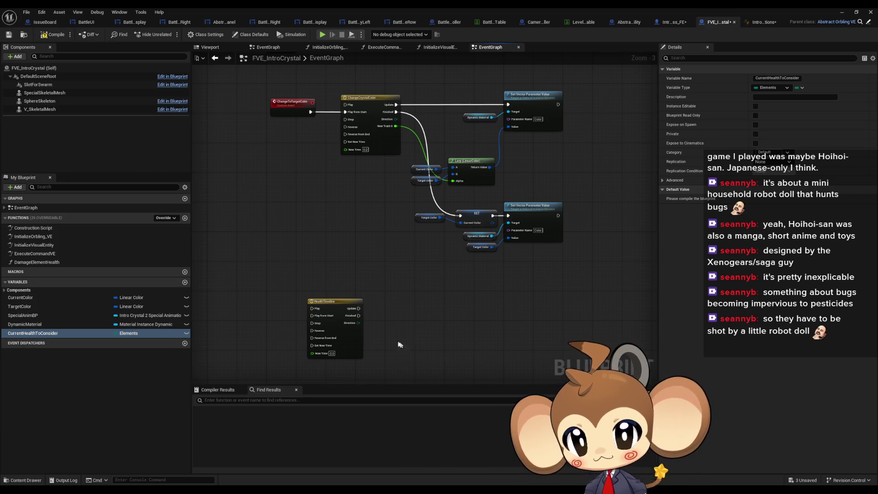
click(360, 312)
double_click(327, 303)
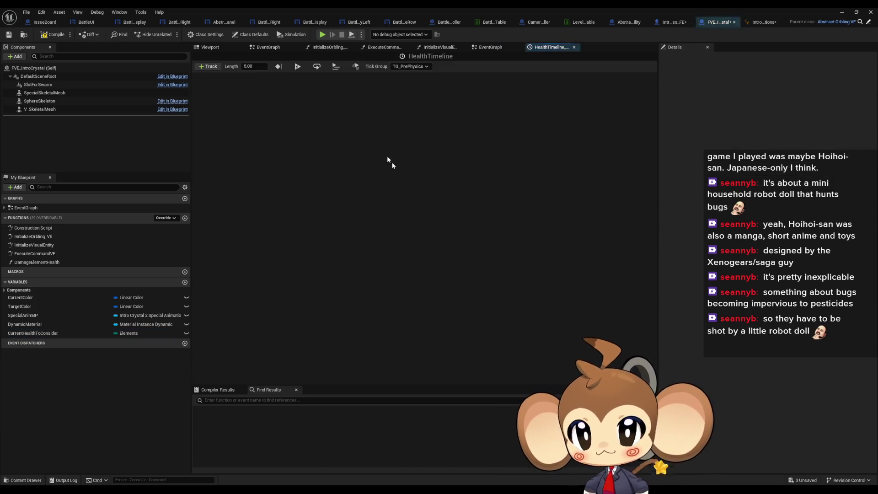
- Add a float track to HealthTimeline with two keys on its curve
click(211, 68)
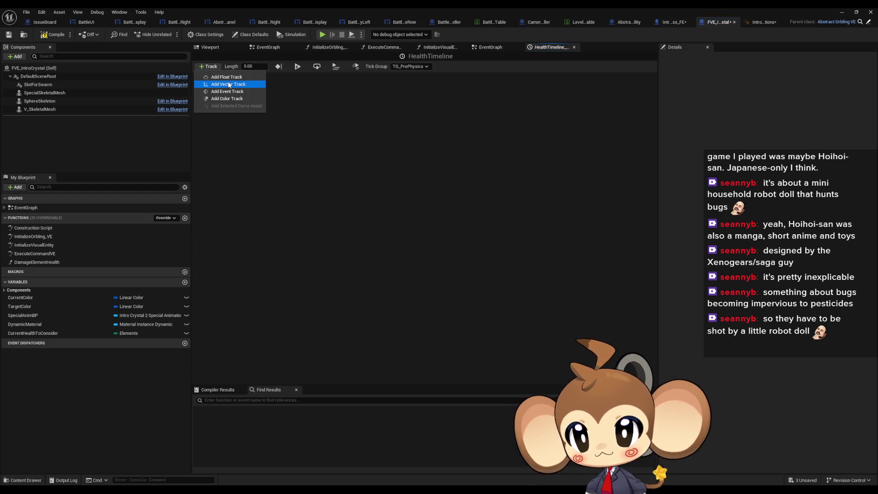
click(243, 78)
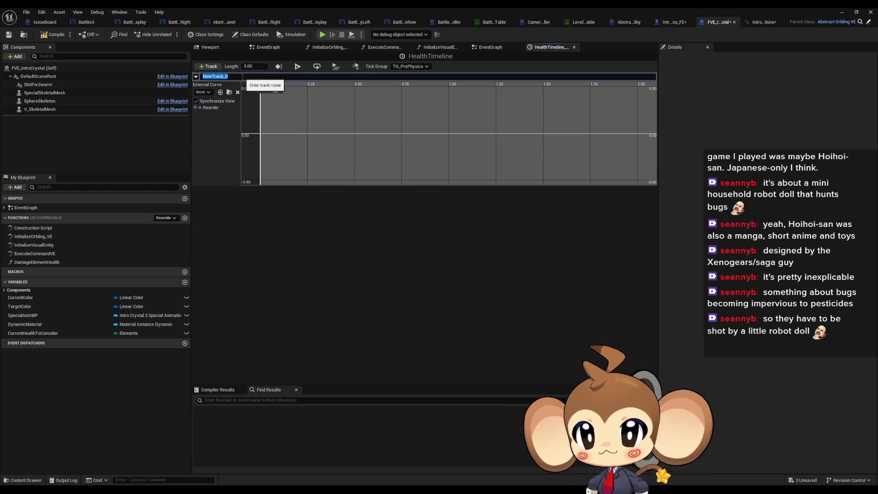
right_click(284, 128)
click(312, 137)
right_click(343, 133)
click(361, 144)
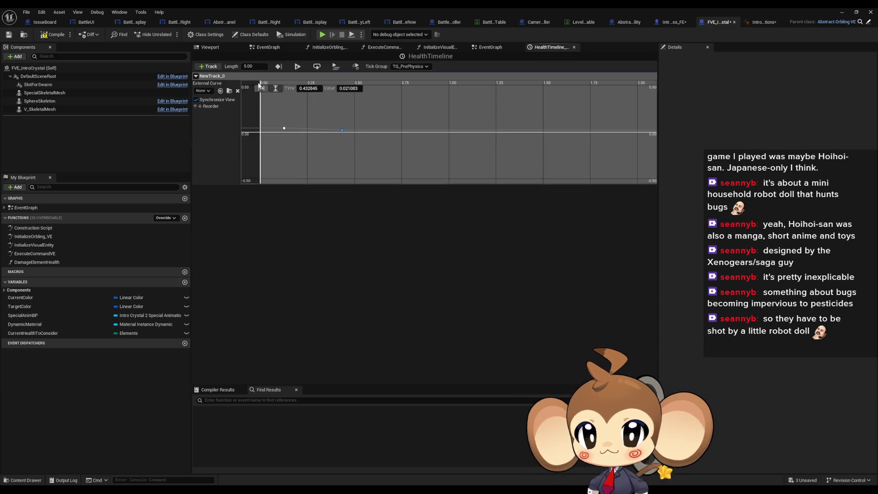
- Set the timeline length to 2 and place keys at time 0 value 0 and time 2 value 1
click(251, 67)
text(2)
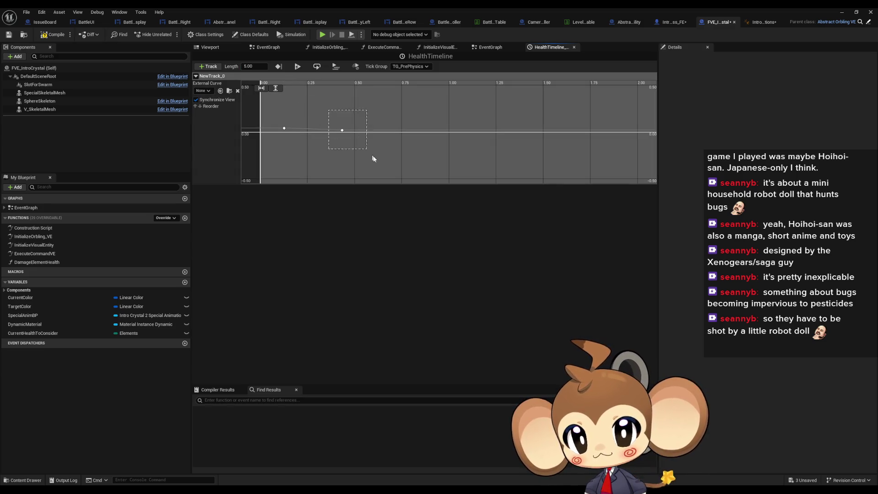
click(350, 89)
text(1)
click(310, 88)
text(2)
key(Return)
click(303, 88)
text(0)
key(Tab)
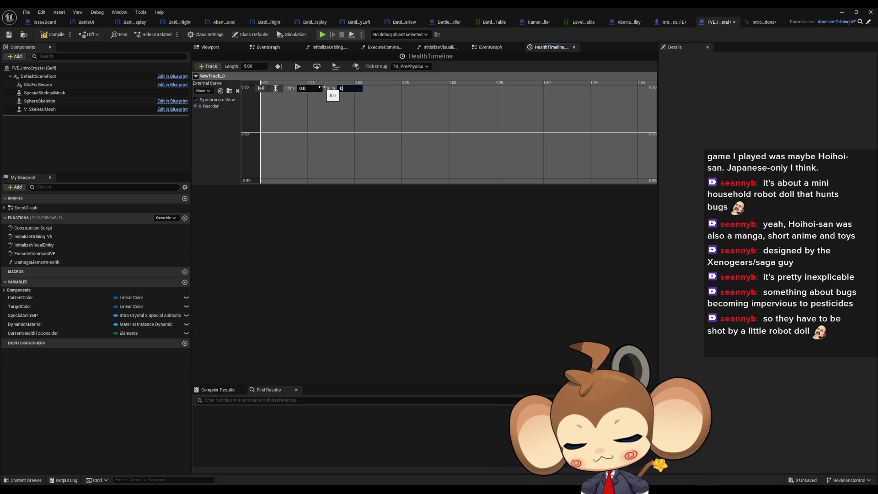
- Fit the curve view to both keys, apply the 2-second length, and compile the blueprint
right_click(372, 166)
click(388, 131)
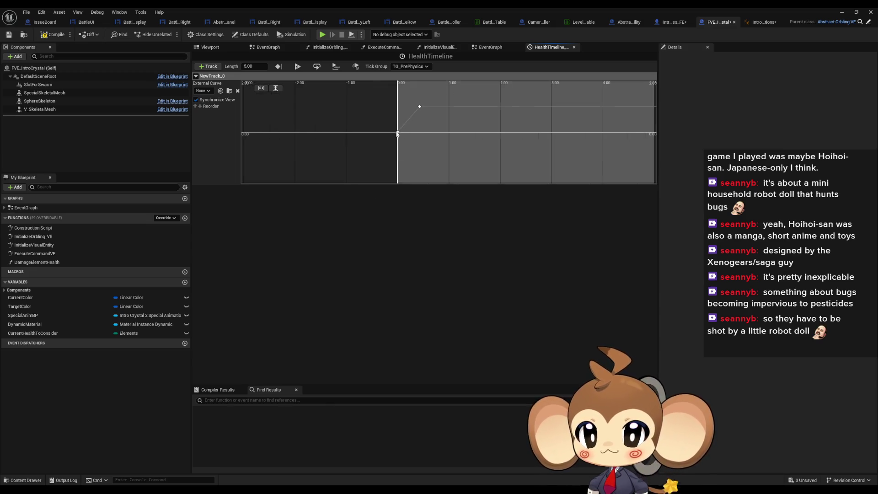
click(377, 141)
text(2)
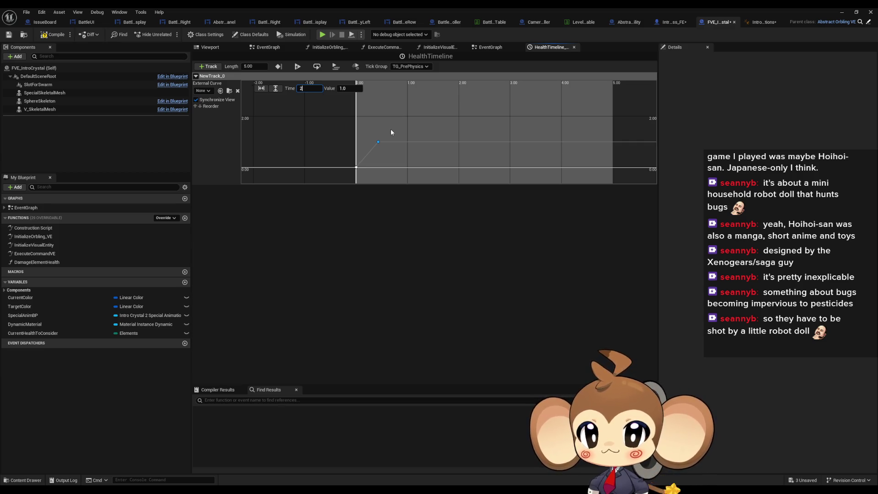
key(Return)
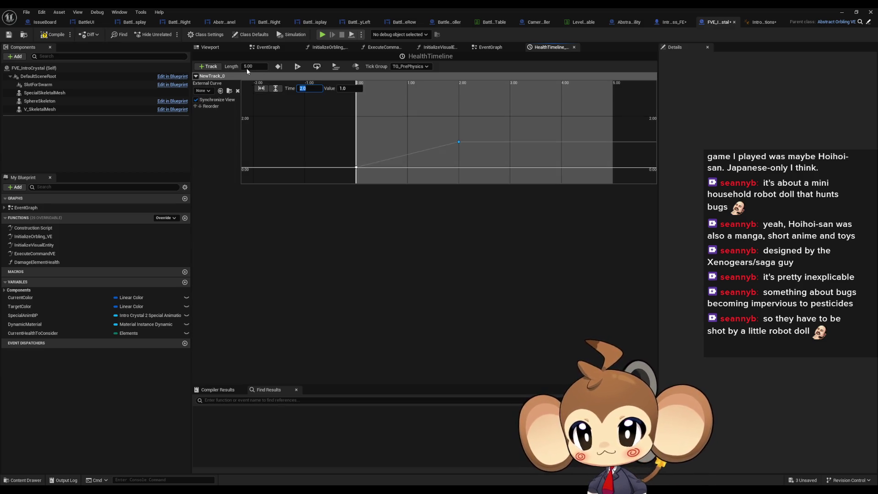
text(2)
key(Return)
click(393, 125)
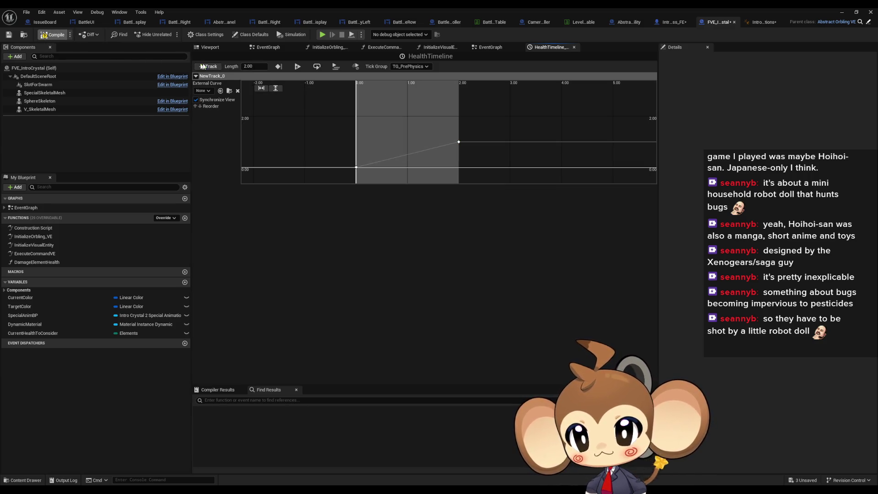
key(F7)
- Back in the event graph, branch Current Health to Consider into a Switch on Elements node
click(268, 47)
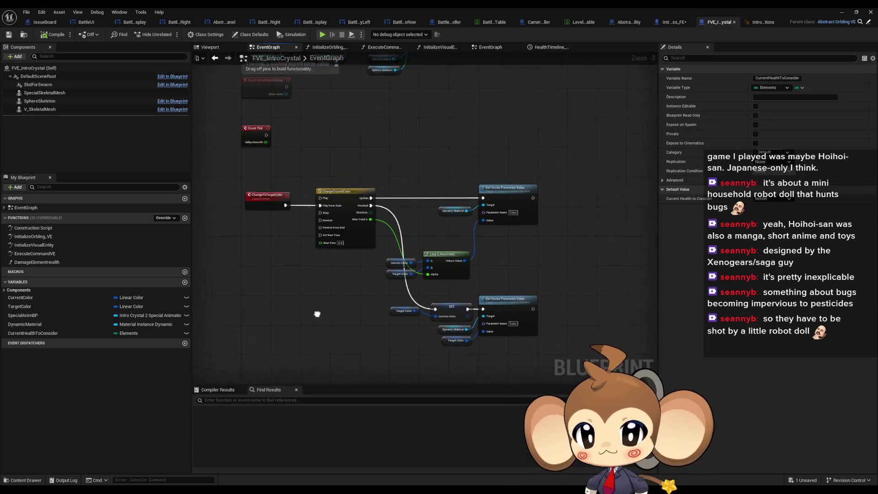
scroll(318, 314, up, 3)
mouse_move(451, 273)
mouse_down()
mouse_move(488, 273)
mouse_move(369, 238)
mouse_up()
text(sw)
key(Return)
- Show all of the switch's element outputs, then open DamageElementHealth and frame its Cast node
click(511, 313)
drag(508, 272, 498, 229)
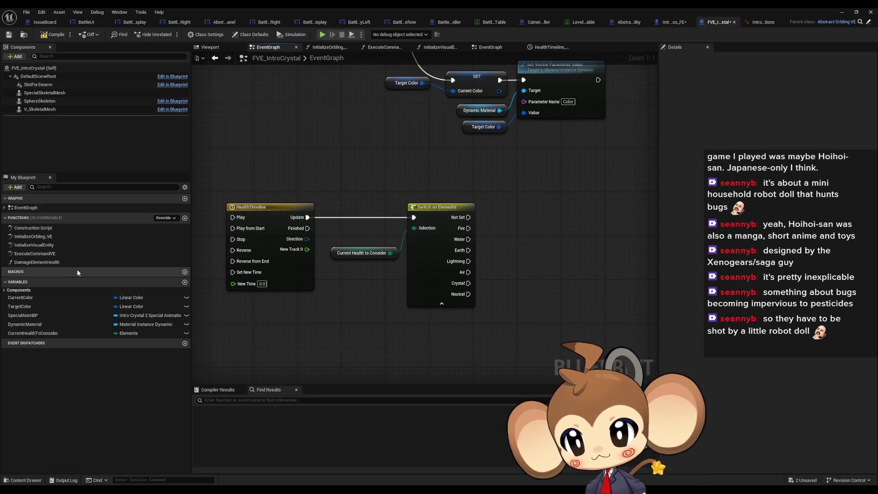
double_click(37, 263)
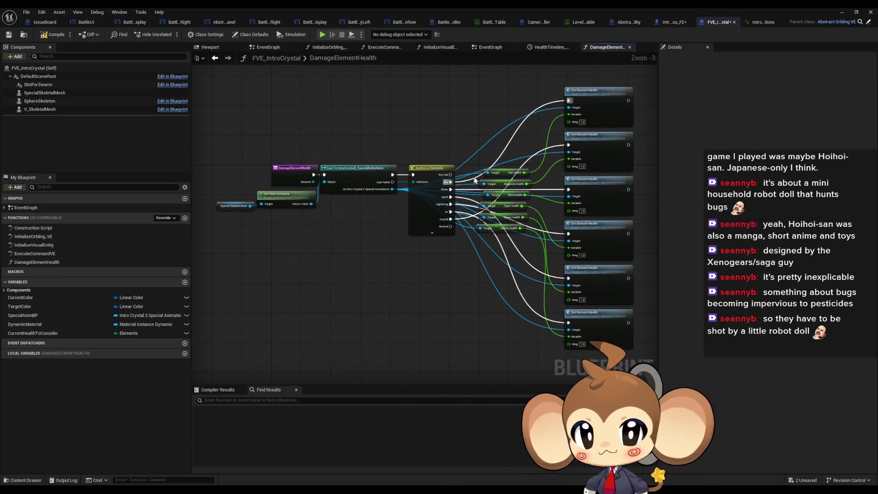
drag(462, 136, 563, 130)
drag(249, 224, 345, 254)
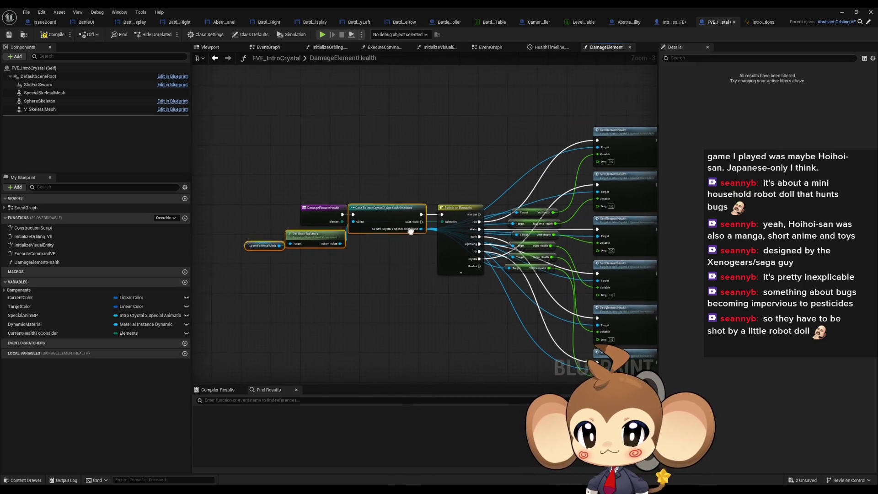
scroll(345, 255, down, 2)
drag(389, 165, 485, 279)
scroll(372, 270, up, 5)
mouse_move(350, 252)
mouse_down()
mouse_move(415, 341)
mouse_move(497, 341)
mouse_up()
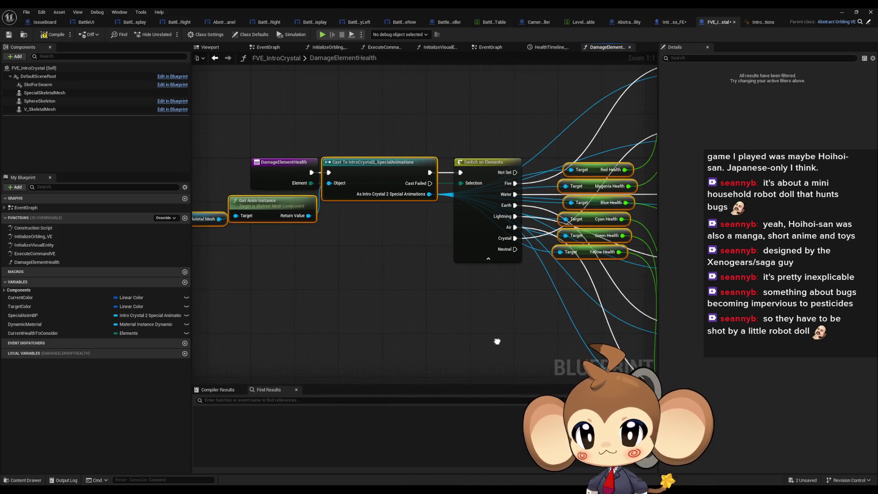
- Add a Set Current Health to Consider node fed by the incoming Element, then return to EventGraph
mouse_move(46, 333)
mouse_down()
mouse_move(206, 302)
mouse_move(398, 236)
mouse_move(373, 236)
mouse_up()
mouse_move(311, 184)
mouse_down()
mouse_move(379, 260)
mouse_move(313, 172)
mouse_up()
drag(413, 247, 376, 253)
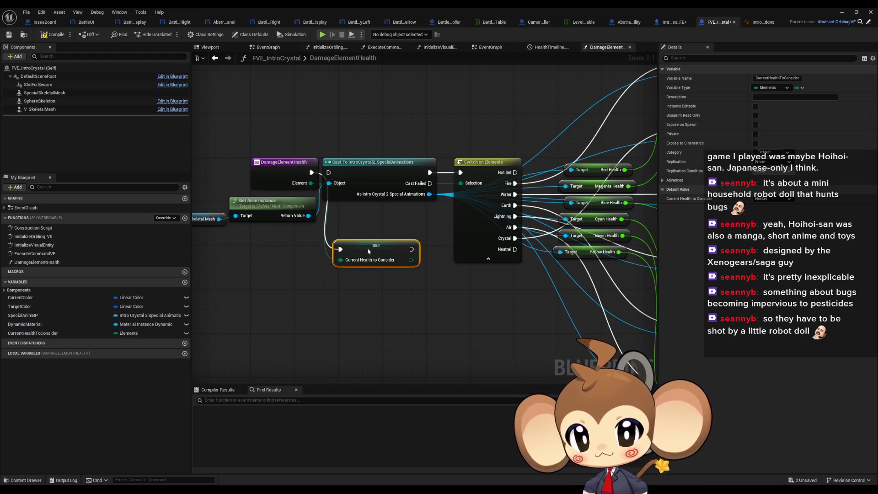
click(275, 310)
double_click(26, 207)
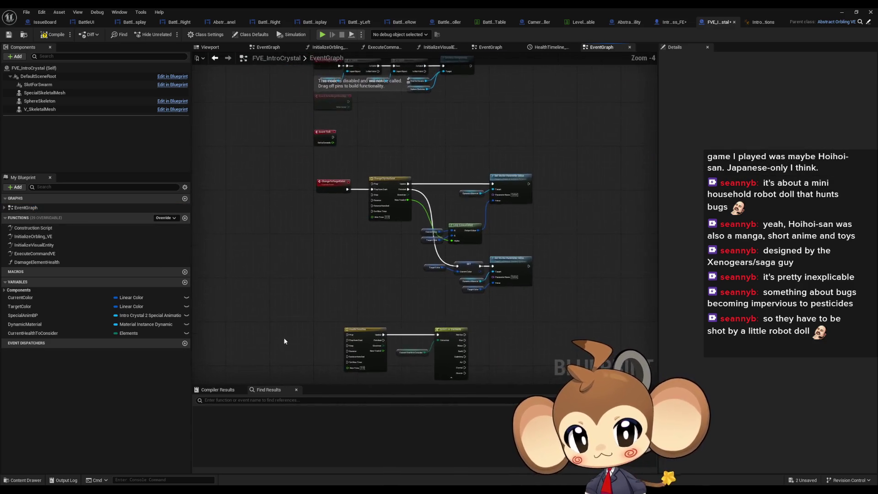
- Add a StartHealthCalculation custom event that plays HealthTimeline from start
right_click(290, 339)
text(custo)
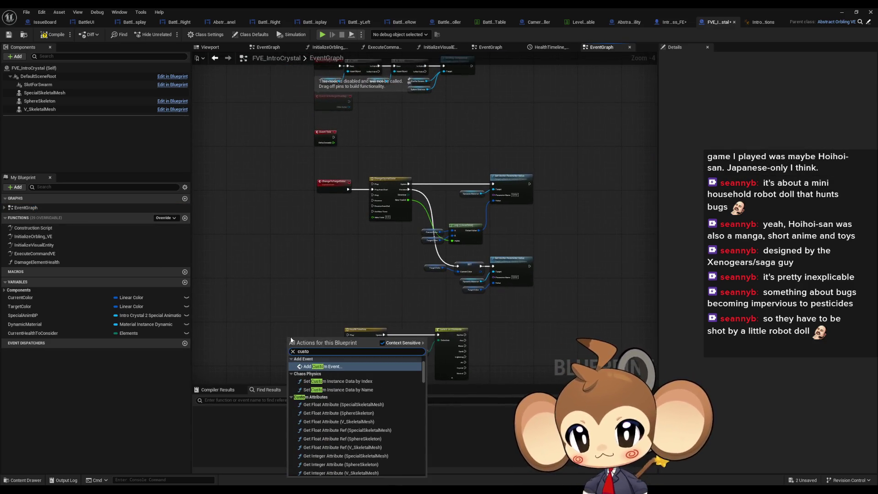
key(Return)
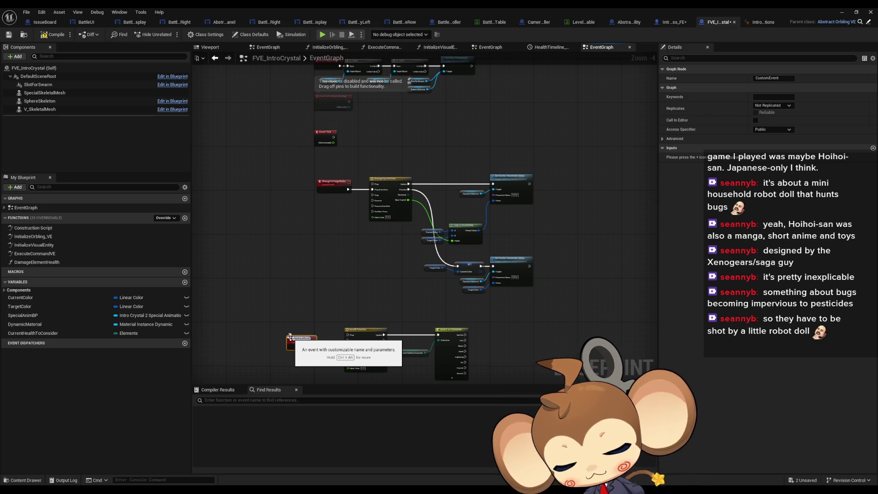
key(Return)
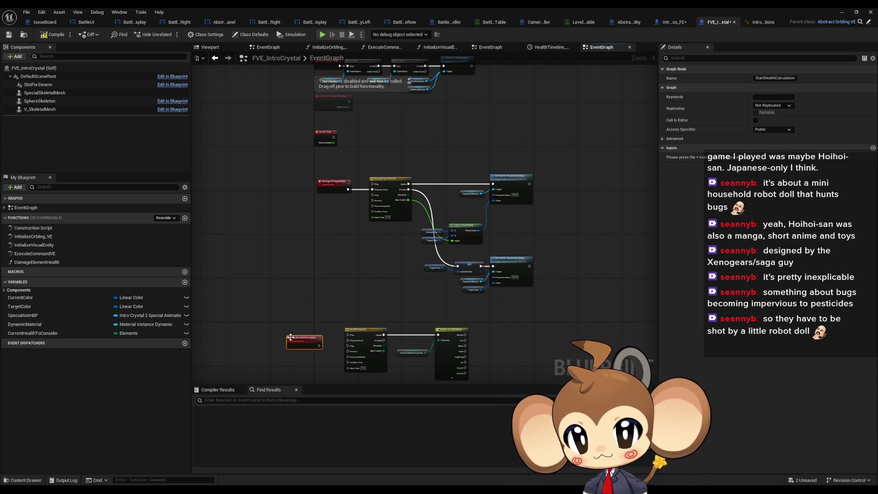
scroll(290, 341, up, 4)
drag(355, 355, 418, 344)
drag(330, 339, 345, 328)
- Paste the Cast and Set Element Health nodes from DamageElementHealth beside the Switch
double_click(37, 262)
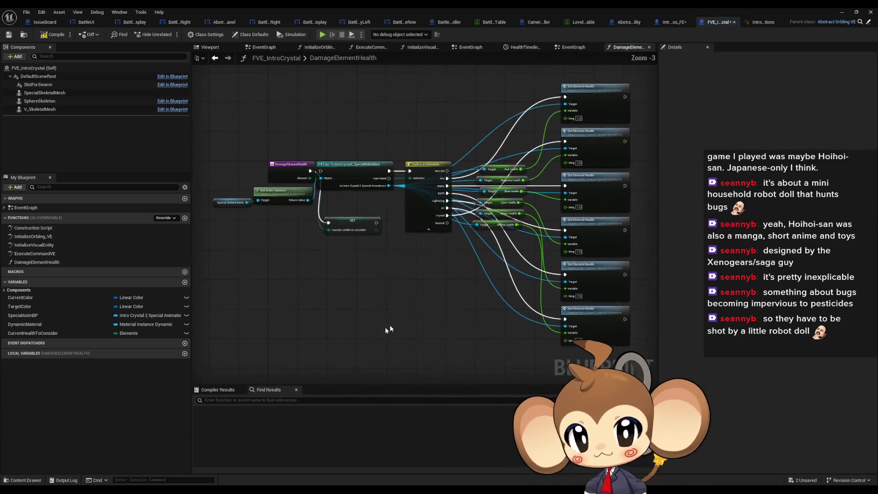
scroll(385, 180, down, 2)
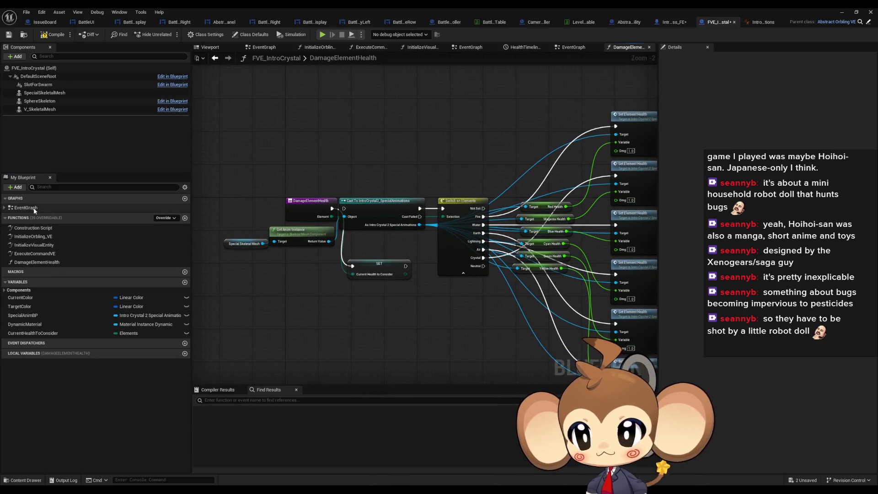
double_click(173, 207)
key(ctrl+v)
drag(434, 249, 512, 247)
scroll(453, 284, up, 3)
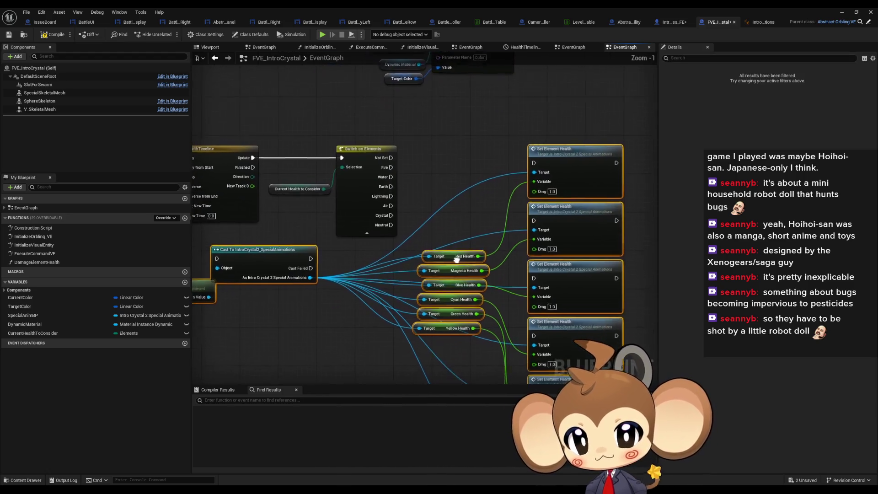
- Wire New Track 0 into the Dmg inputs of all six Set Element Health nodes
mouse_move(548, 182)
mouse_down()
mouse_move(572, 173)
mouse_move(279, 172)
mouse_up()
drag(567, 236, 284, 172)
scroll(553, 265, down, 2)
mouse_move(564, 283)
mouse_down()
mouse_move(344, 191)
mouse_move(529, 333)
mouse_move(567, 327)
mouse_up()
mouse_move(564, 372)
mouse_down()
mouse_move(527, 284)
mouse_move(434, 192)
mouse_move(322, 120)
mouse_up()
mouse_move(543, 344)
mouse_down()
mouse_move(530, 351)
mouse_move(412, 206)
mouse_move(322, 119)
mouse_up()
mouse_move(543, 323)
mouse_down()
mouse_move(442, 153)
mouse_move(500, 222)
mouse_move(443, 303)
mouse_move(431, 142)
mouse_move(507, 227)
mouse_move(575, 327)
mouse_up()
scroll(443, 152, up, 2)
- Connect the Switch's Lightning, Water, Crystal and Fire pins to their health setters
drag(433, 130, 576, 273)
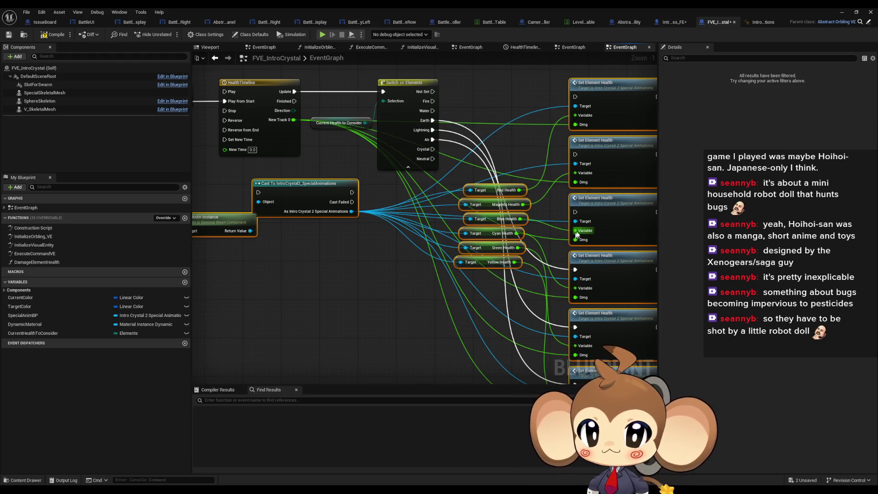
drag(433, 111, 578, 214)
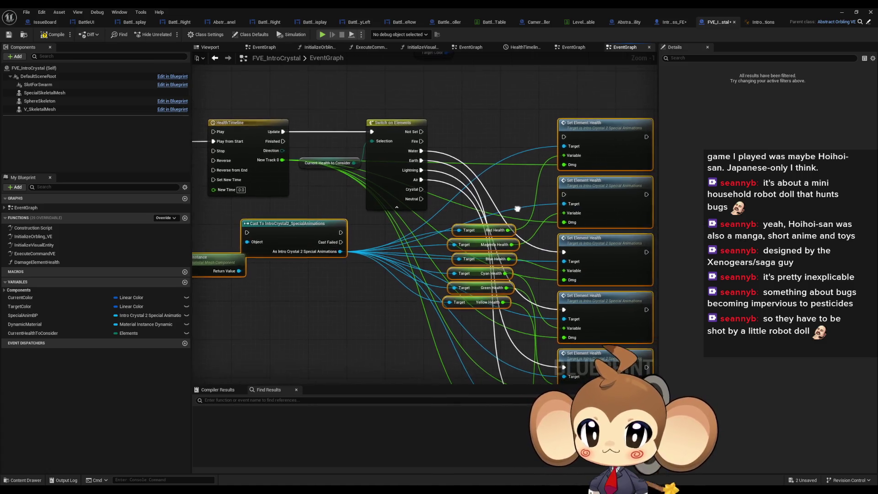
drag(421, 190, 564, 195)
drag(564, 137, 421, 142)
scroll(520, 159, down, 3)
scroll(466, 146, up, 1)
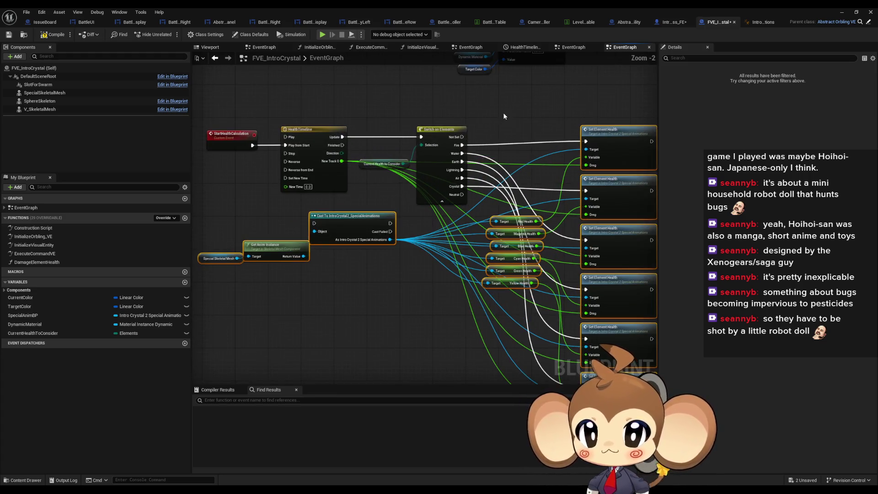
scroll(367, 125, up, 1)
scroll(366, 126, up, 2)
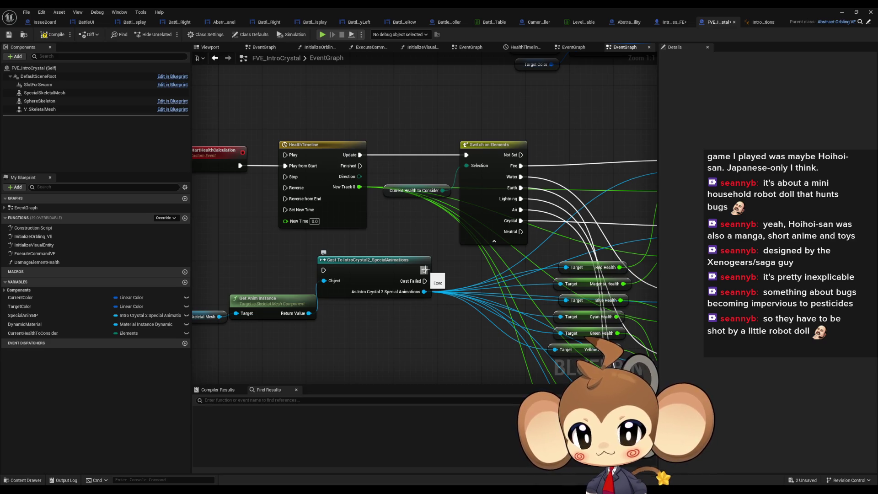
- Route HealthTimeline's Update into the Cast, and the Cast's success into the Switch
mouse_move(425, 270)
mouse_down()
mouse_move(483, 272)
mouse_move(464, 288)
mouse_up()
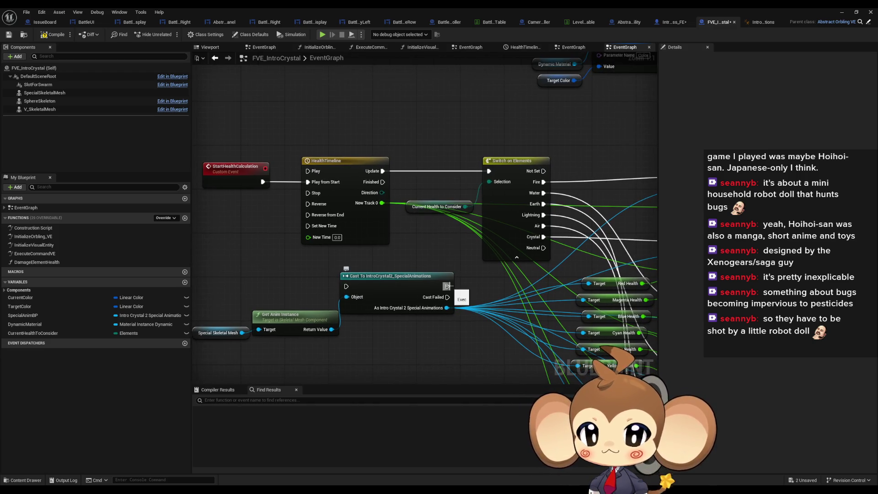
mouse_move(447, 287)
mouse_down()
mouse_move(473, 190)
mouse_move(489, 171)
mouse_up()
mouse_move(384, 175)
mouse_down()
mouse_move(400, 188)
mouse_move(347, 286)
mouse_up()
scroll(435, 235, down, 4)
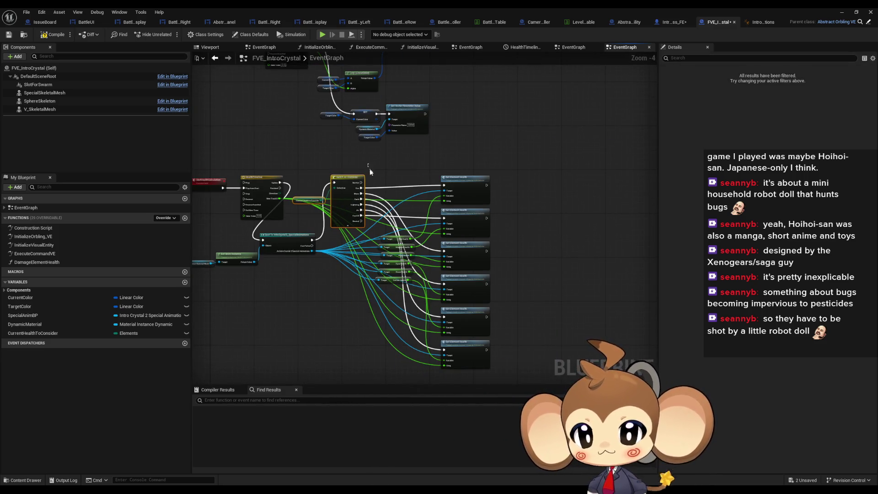
scroll(336, 275, up, 5)
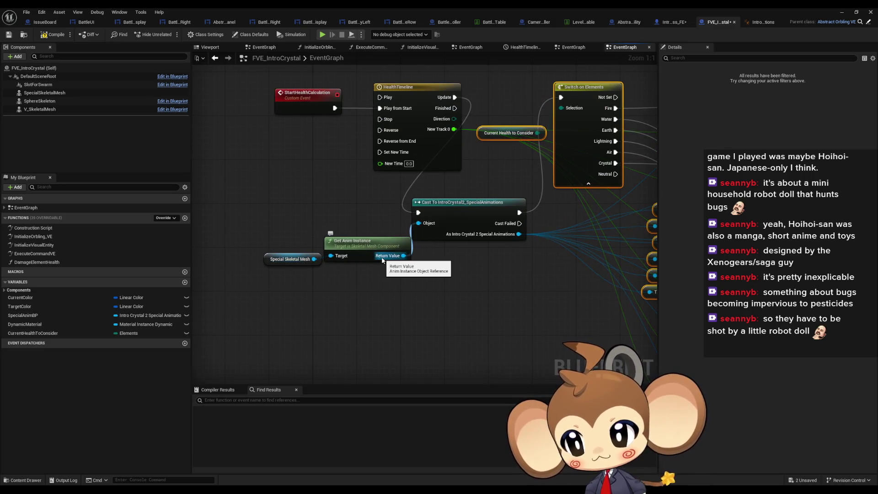
- Add a Special Anim BP getter and wire it to the Green Health and Red Health targets
drag(73, 315, 420, 281)
click(453, 292)
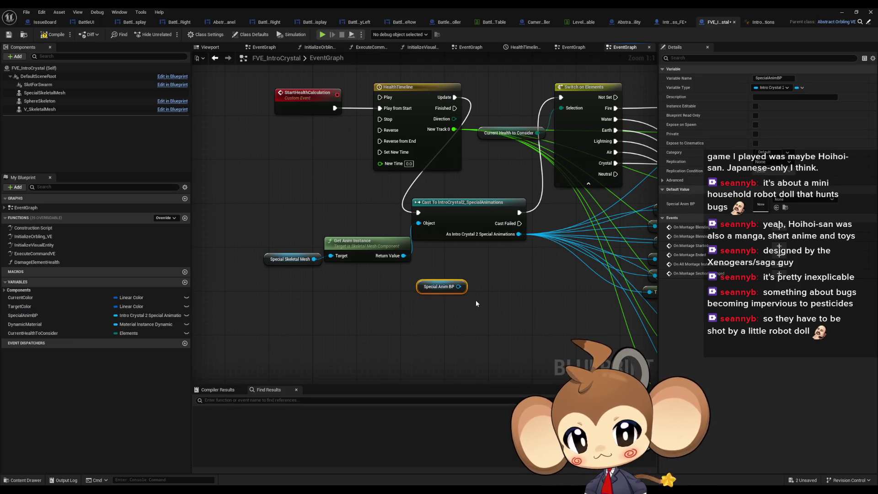
mouse_move(455, 288)
mouse_down()
mouse_move(632, 282)
mouse_move(487, 283)
mouse_up()
click(436, 280)
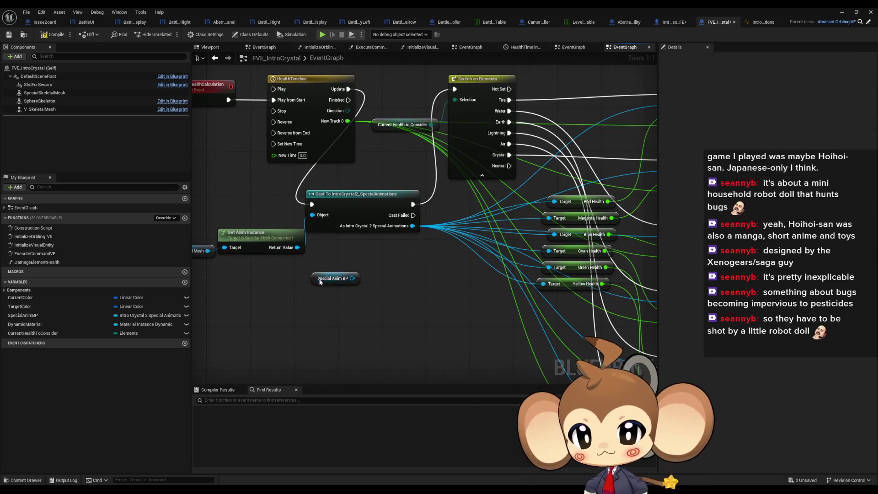
drag(330, 283, 457, 283)
drag(549, 267, 482, 281)
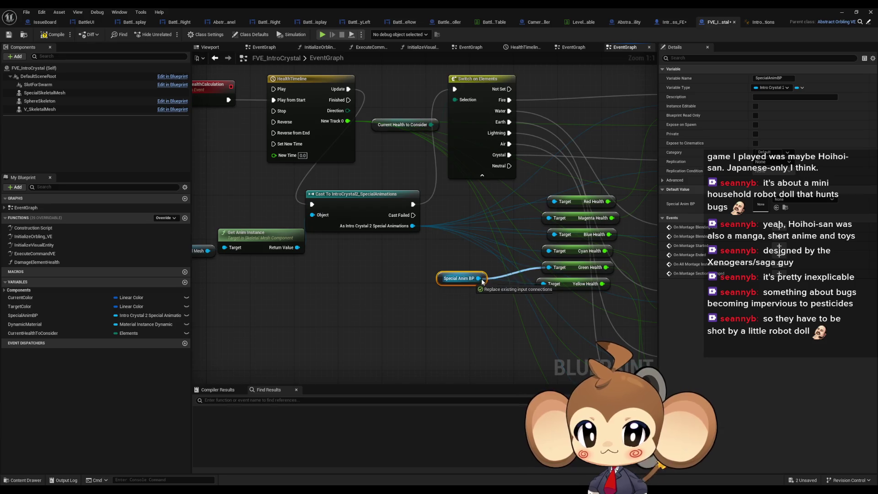
drag(541, 257, 549, 267)
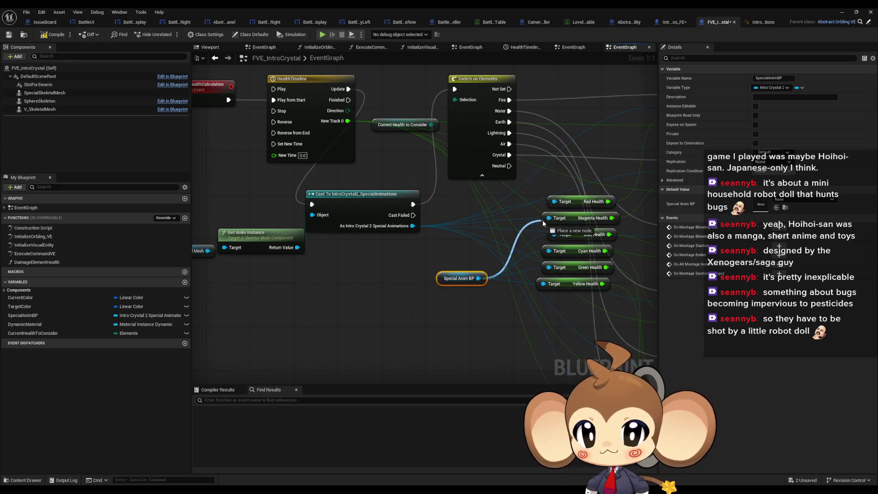
drag(565, 204, 478, 278)
- Paste Special Anim BP getters onto each remaining Set Element Health target
mouse_move(407, 206)
mouse_down()
mouse_move(339, 222)
mouse_move(310, 264)
mouse_up()
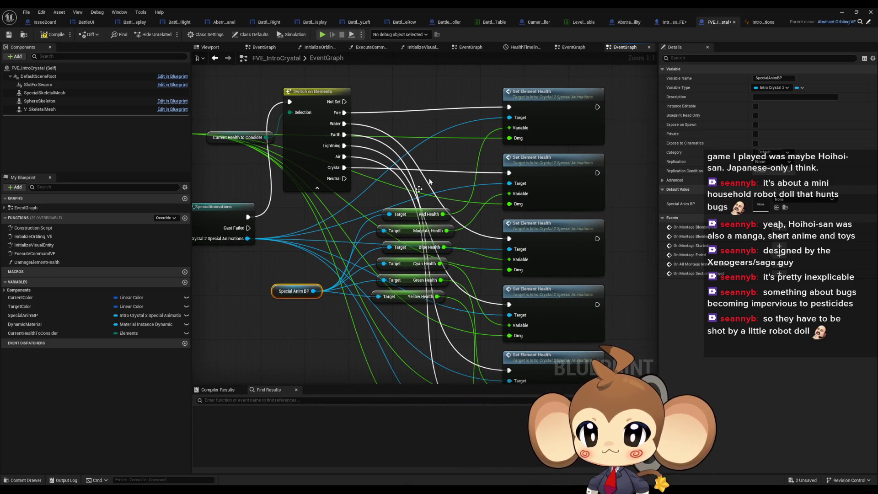
drag(510, 118, 473, 126)
key(ctrl+v)
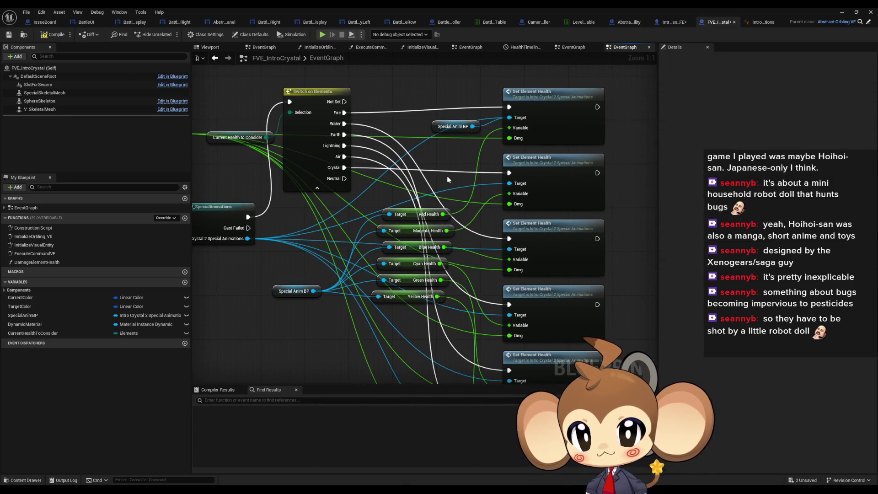
mouse_move(509, 183)
mouse_down()
mouse_move(484, 184)
mouse_move(488, 163)
mouse_up()
key(ctrl+v)
mouse_move(505, 215)
mouse_down()
mouse_move(516, 219)
mouse_move(483, 157)
mouse_up()
key(ctrl+v)
drag(520, 222, 500, 226)
mouse_move(483, 257)
mouse_down()
mouse_move(479, 216)
mouse_move(517, 247)
mouse_up()
key(ctrl+v)
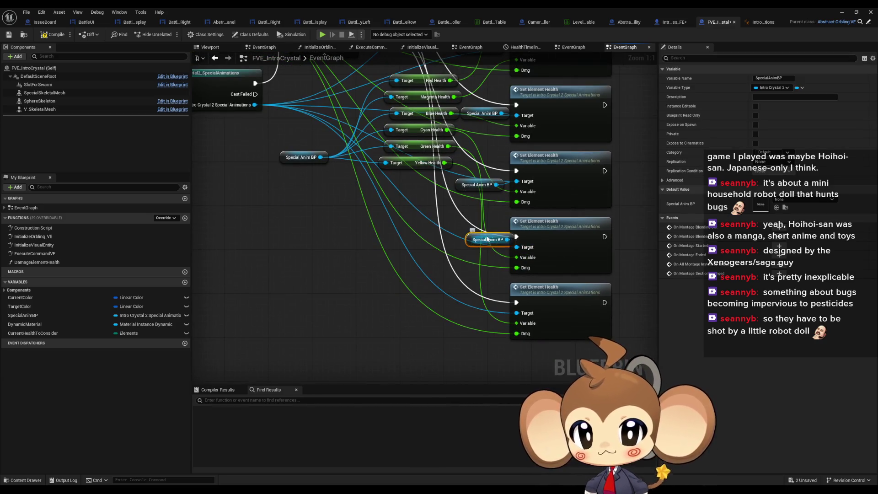
click(468, 293)
key(ctrl+v)
drag(502, 311, 517, 313)
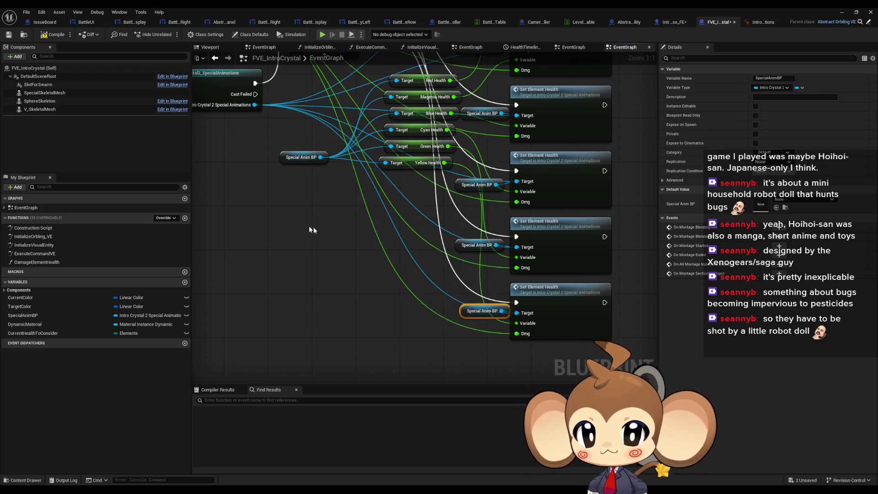
- Delete the Cast node and the leftover Get Anim Instance nodes
drag(314, 227, 489, 297)
click(412, 174)
drag(412, 174, 416, 244)
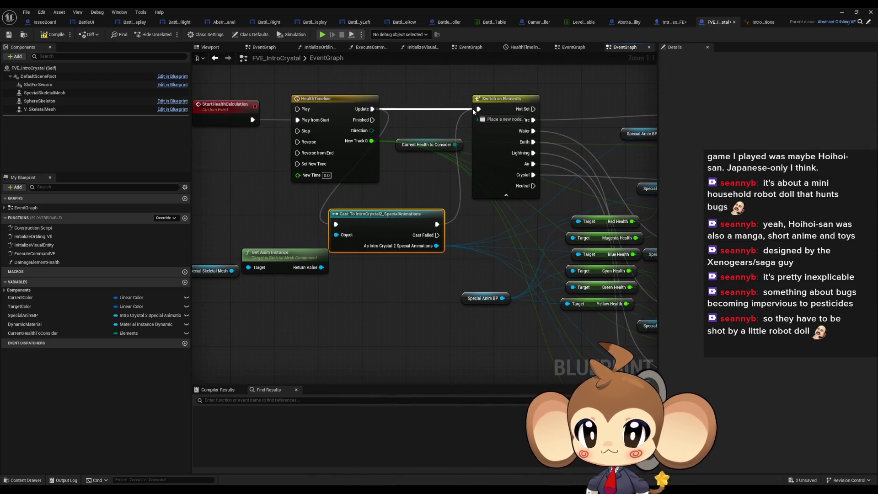
key(Delete)
drag(354, 227, 270, 268)
key(Delete)
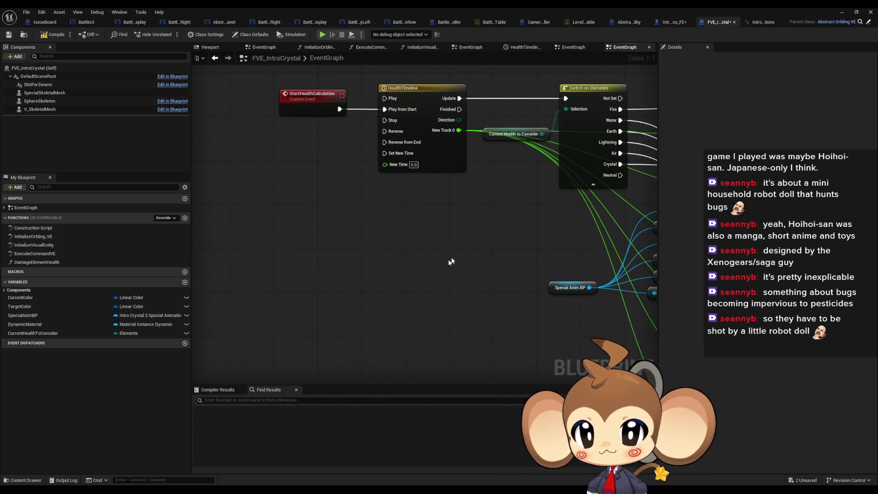
- Look over the rewired event graph and open the DamageElementHealth function
scroll(321, 228, down, 2)
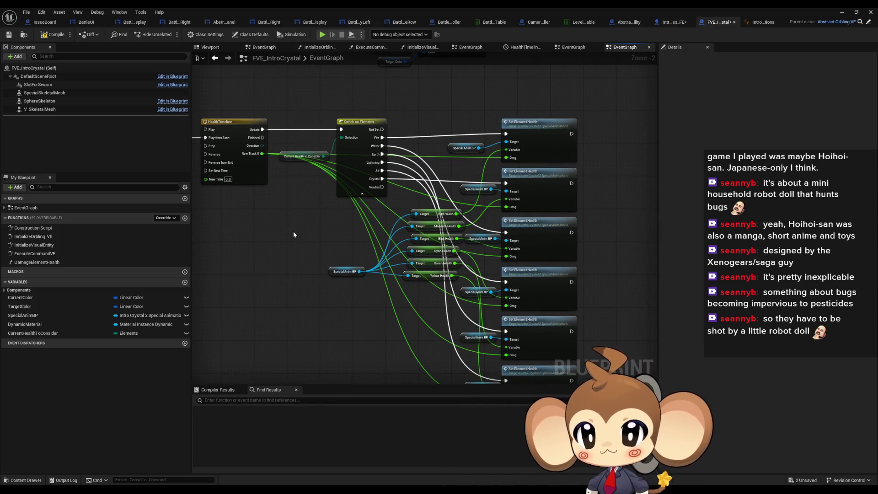
drag(302, 207, 419, 215)
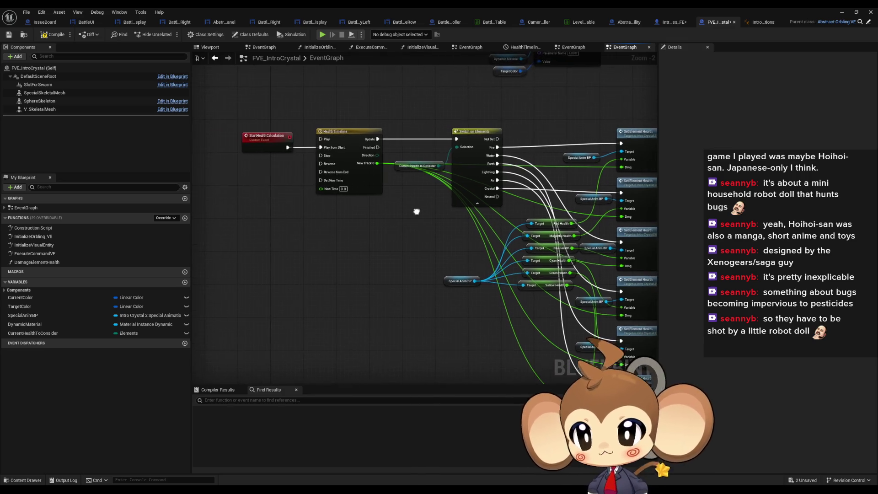
mouse_move(378, 180)
mouse_down()
mouse_move(389, 195)
mouse_move(308, 205)
mouse_up()
mouse_move(635, 181)
mouse_down()
mouse_move(694, 187)
mouse_move(660, 189)
mouse_up()
click(44, 264)
double_click(44, 263)
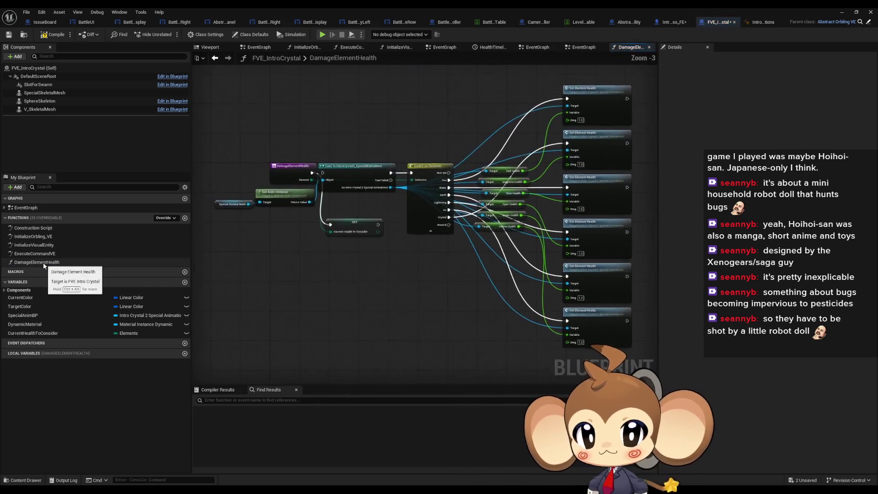
- Add a Start Health Calculation call wired after the SET Current Health to Consider node
right_click(354, 275)
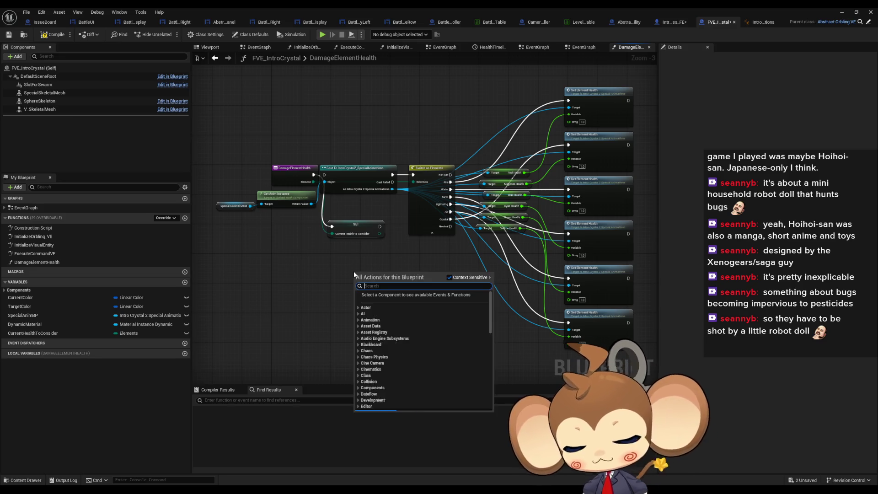
text(start)
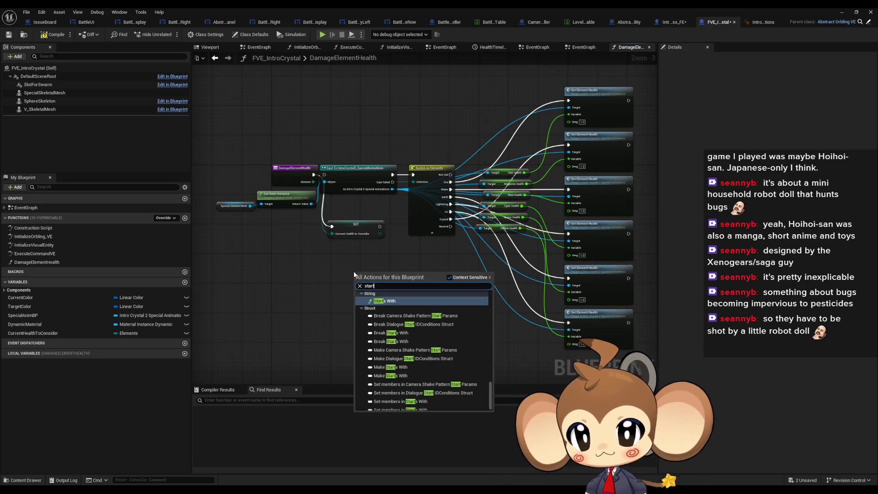
text( he)
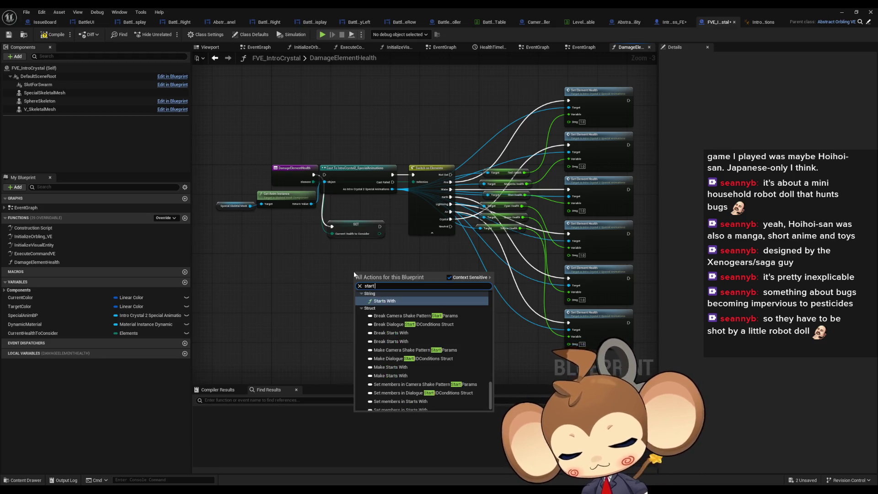
click(412, 301)
drag(379, 227, 358, 282)
- Tidy the cast, switch, SET and Start Health Calculation nodes, then minimize the Blueprint editor
scroll(416, 132, down, 3)
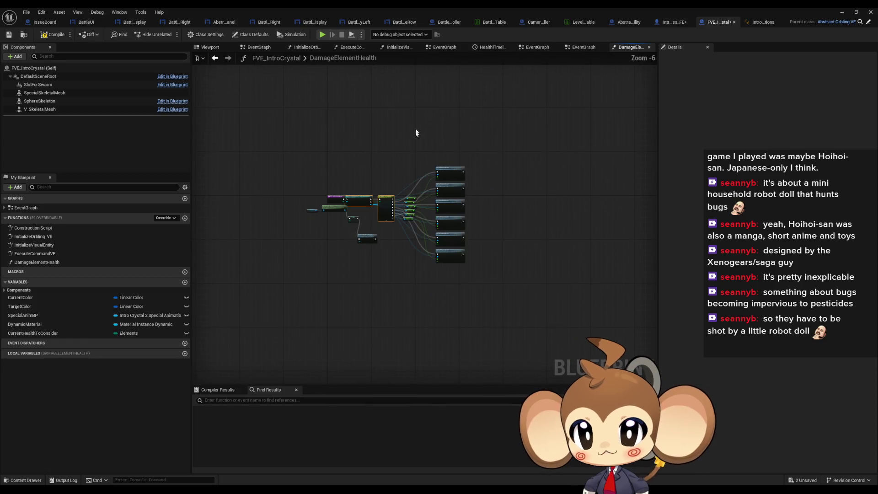
scroll(375, 196, up, 4)
scroll(321, 132, down, 2)
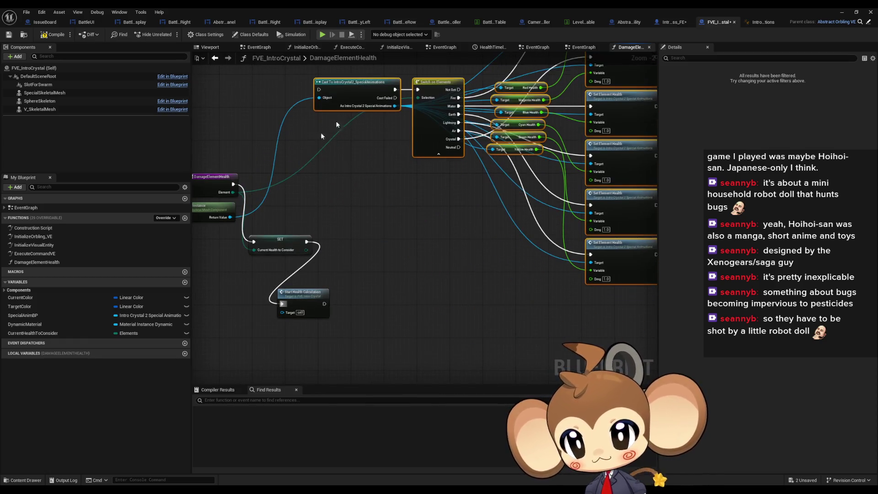
scroll(283, 230, up, 2)
drag(369, 215, 374, 129)
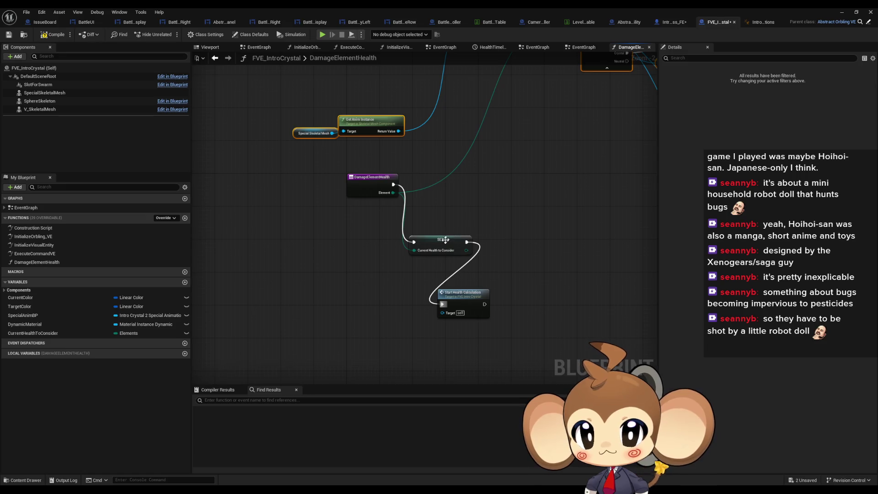
drag(445, 240, 447, 184)
drag(462, 291, 498, 187)
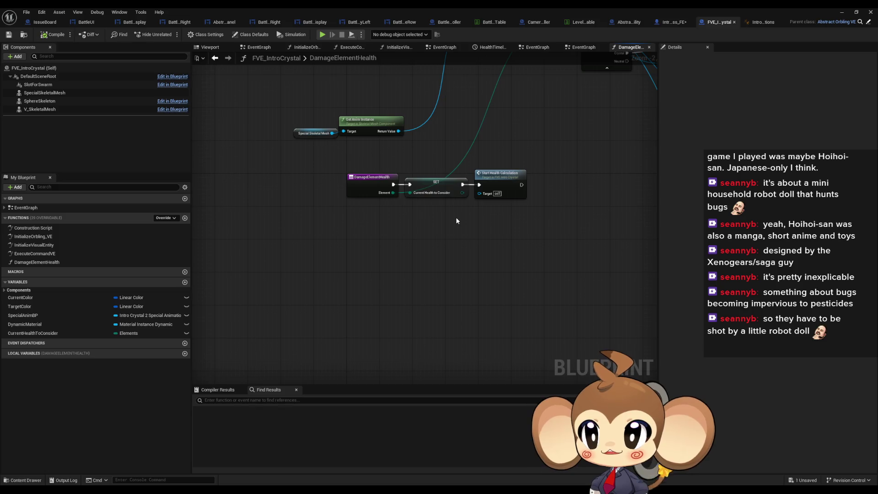
click(840, 13)
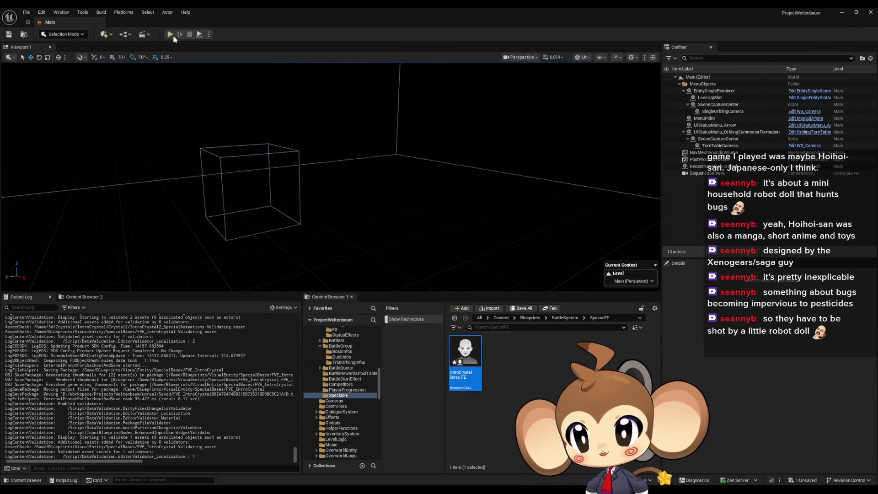
click(171, 35)
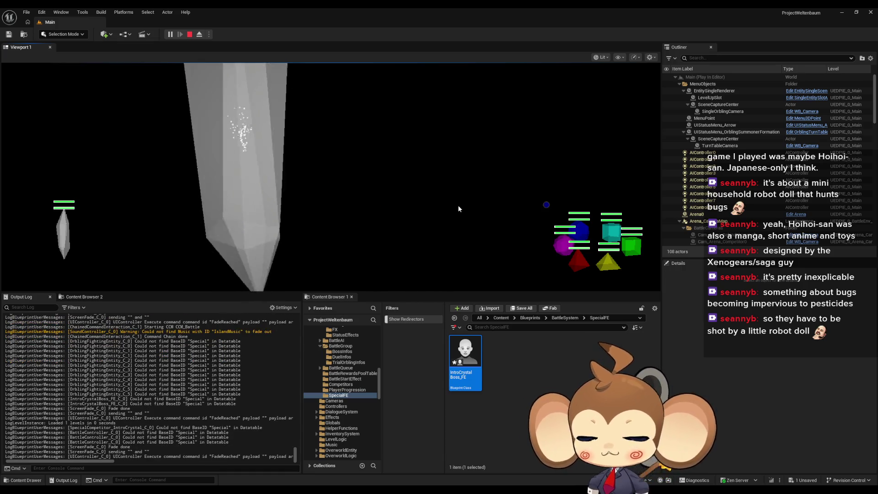
key(F11)
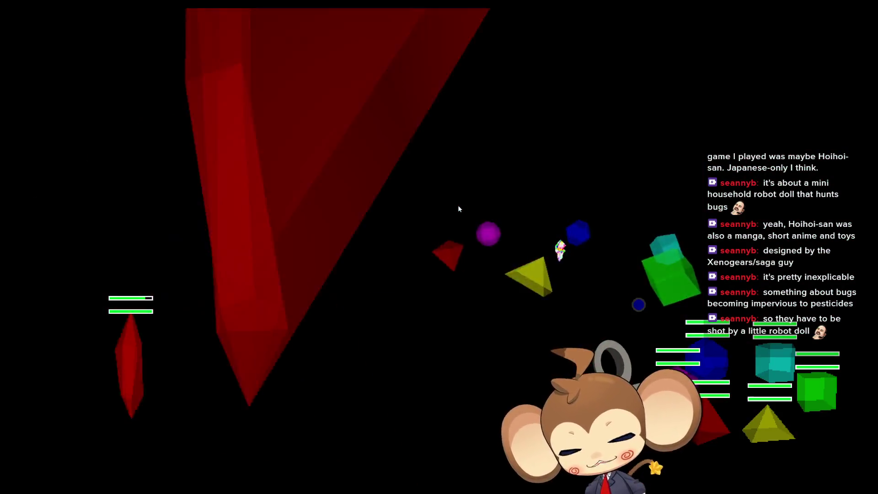
key(F11)
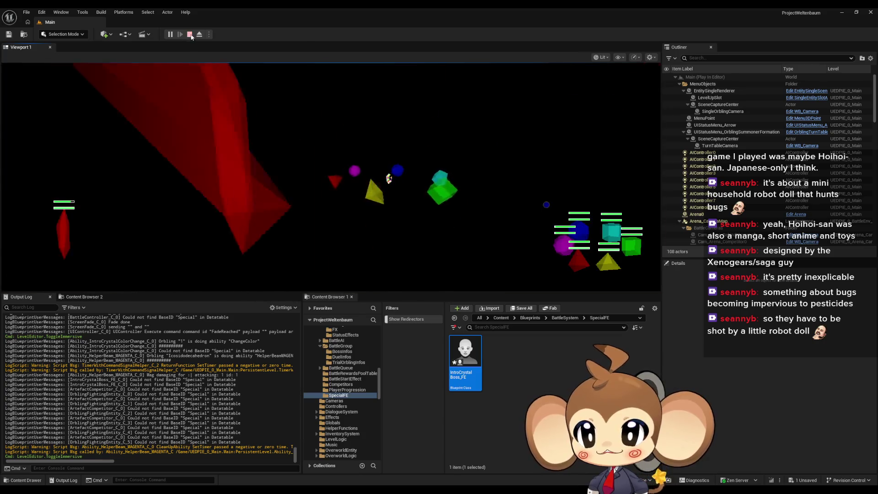
key(Escape)
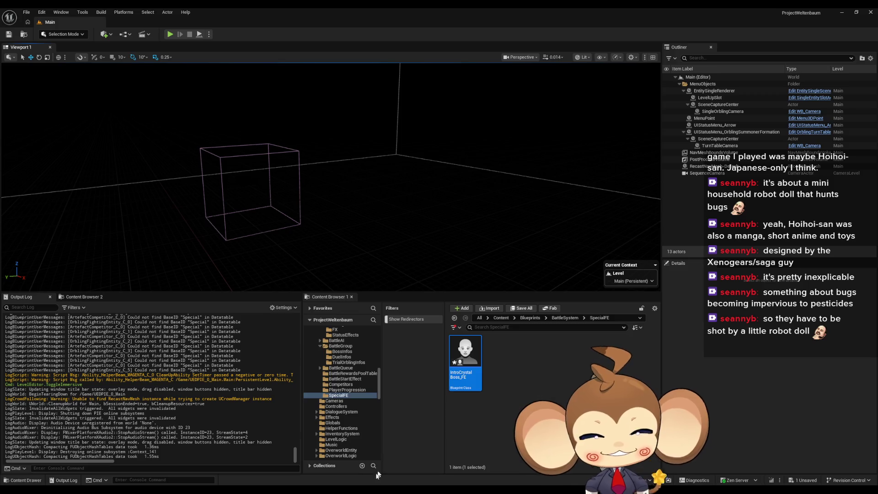
mouse_move(397, 475)
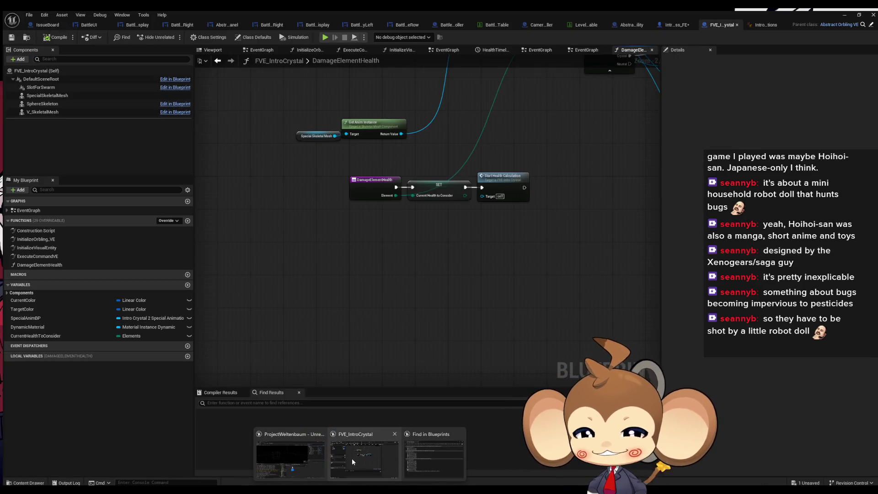
- Restore the FVE_IntroCrystal editor and open the HealthTimeline curve from its EventGraph
click(352, 459)
scroll(381, 322, down, 4)
double_click(26, 208)
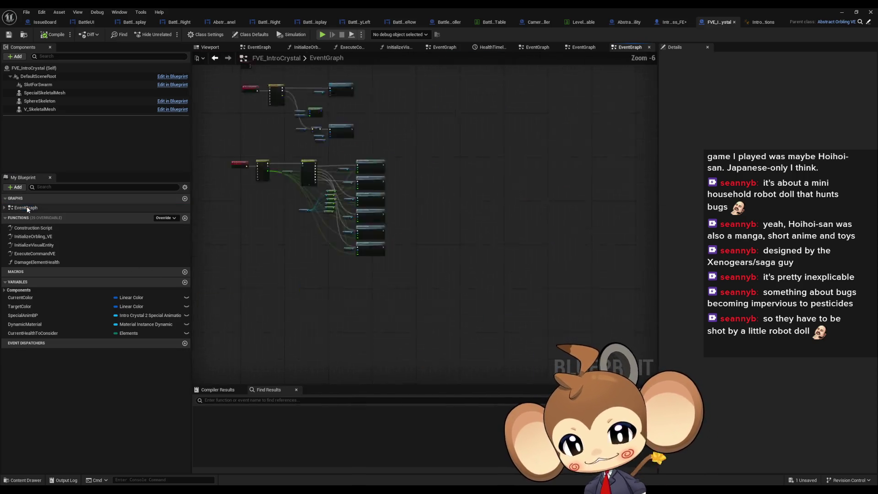
scroll(398, 292, up, 4)
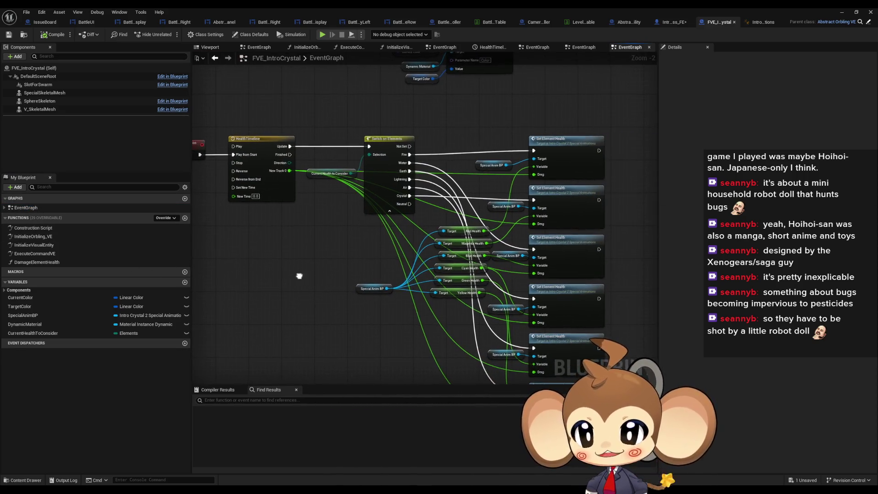
drag(299, 276, 311, 261)
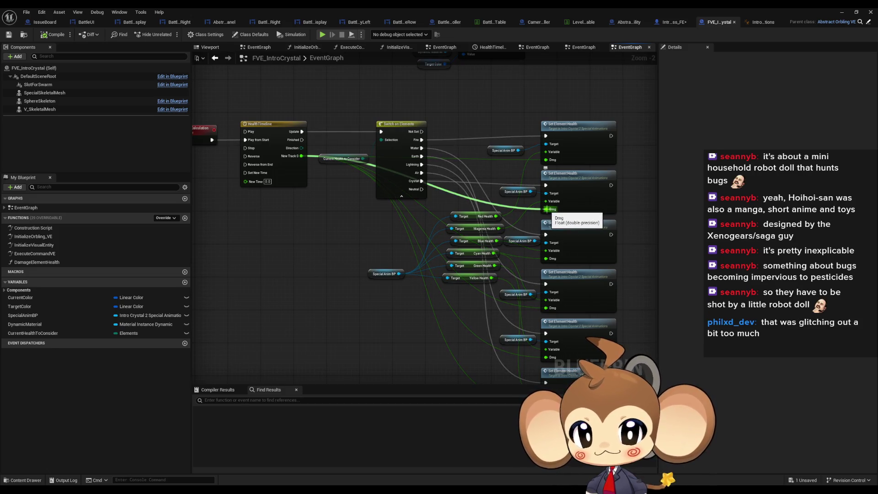
click(293, 176)
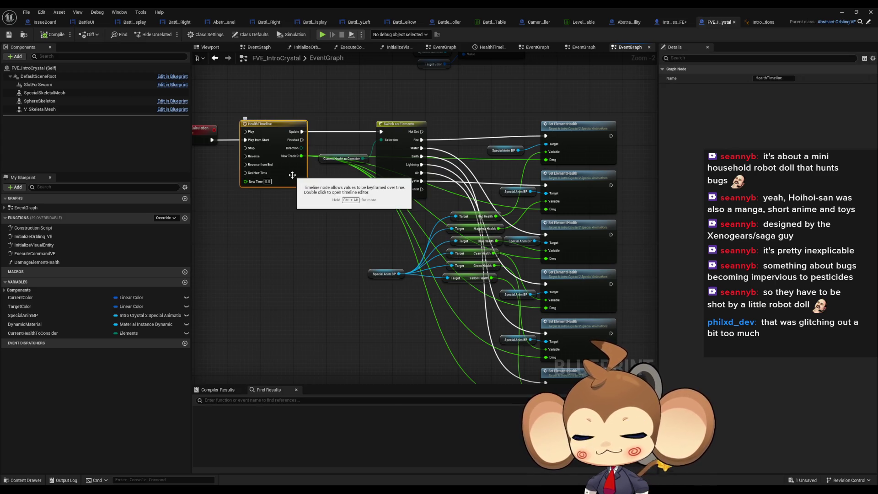
double_click(292, 175)
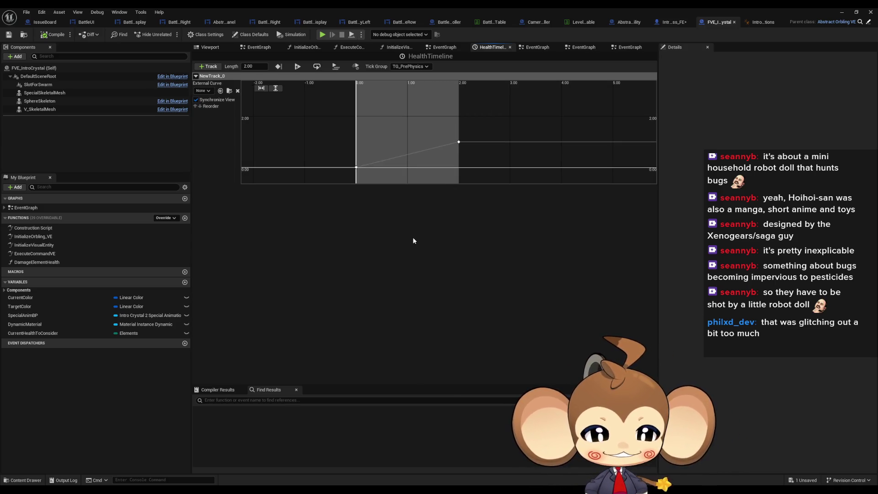
- Minimize and restore the editor, then open the anim blueprint's SetElementHealth function
click(841, 12)
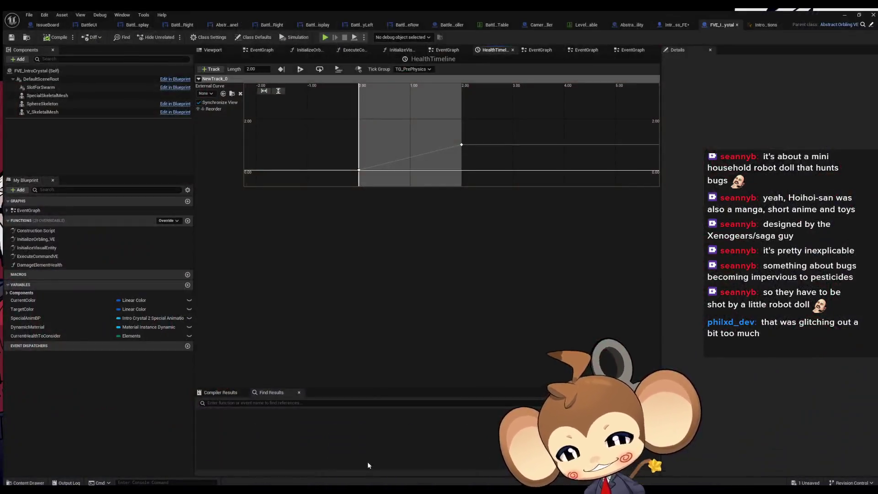
click(367, 462)
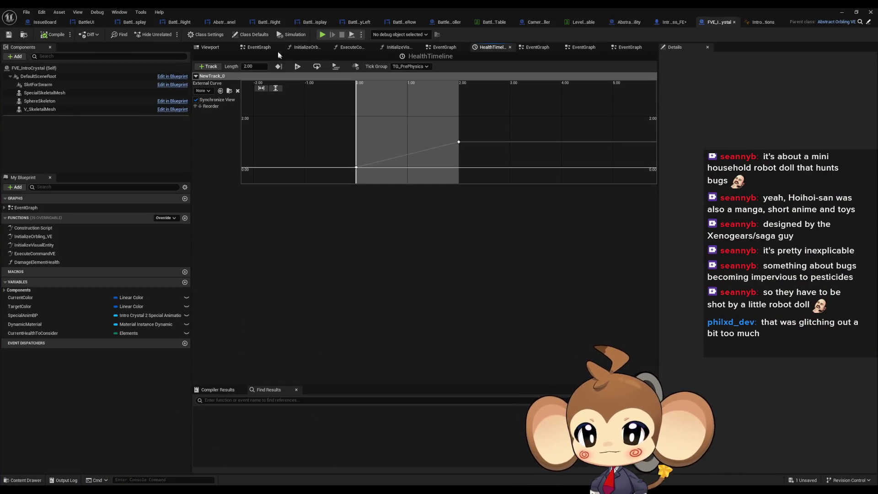
click(263, 47)
double_click(534, 191)
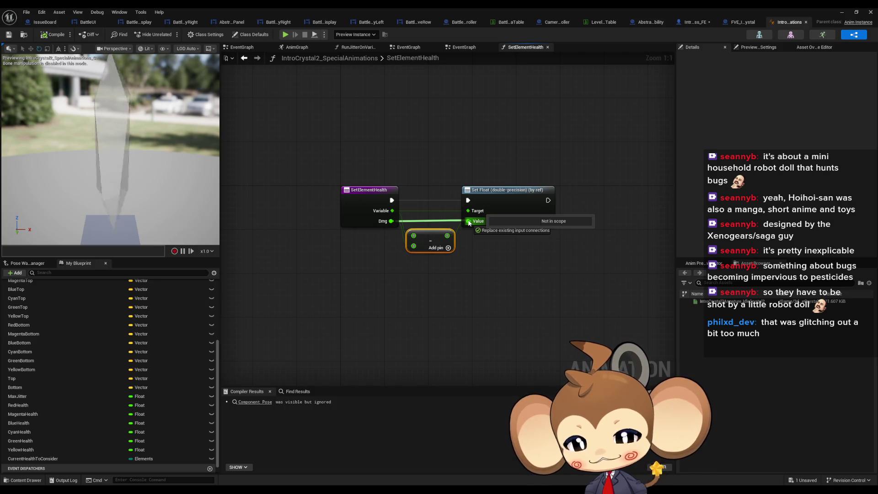
- Add a second 1.0 Subtract node from Dmg, chain it into the first, then minimize the editor
drag(469, 223, 405, 269)
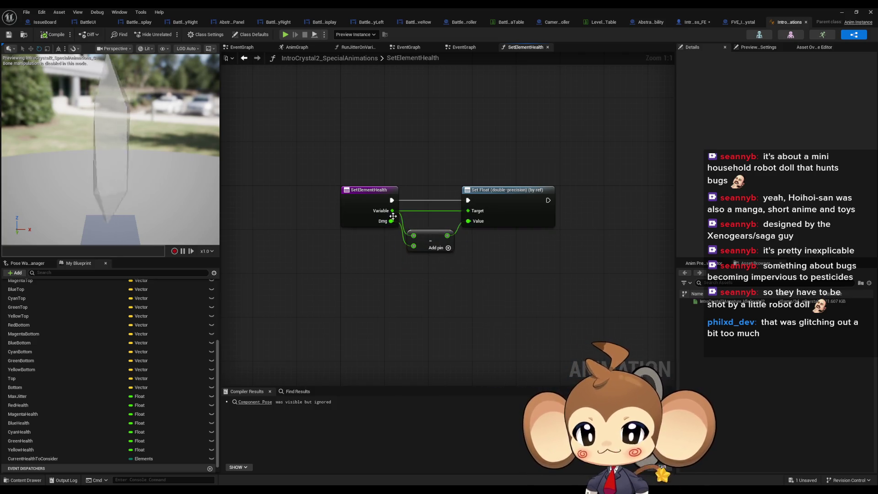
drag(391, 221, 380, 298)
click(412, 382)
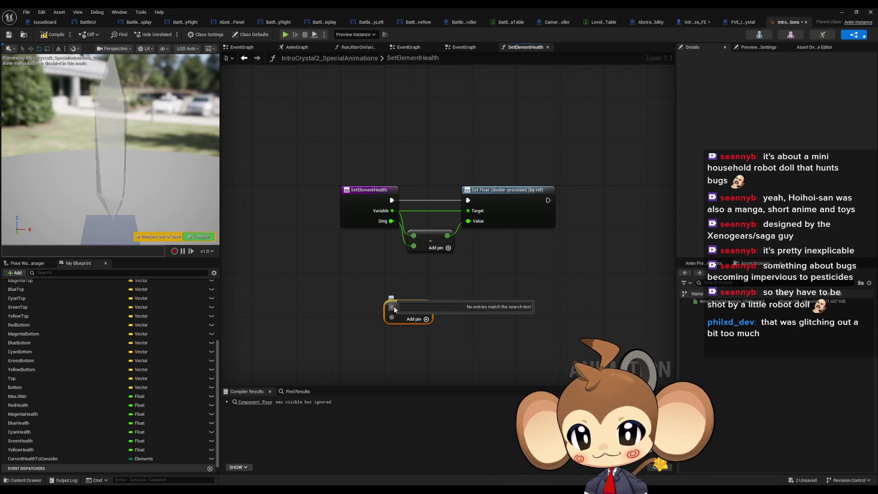
drag(391, 306, 391, 223)
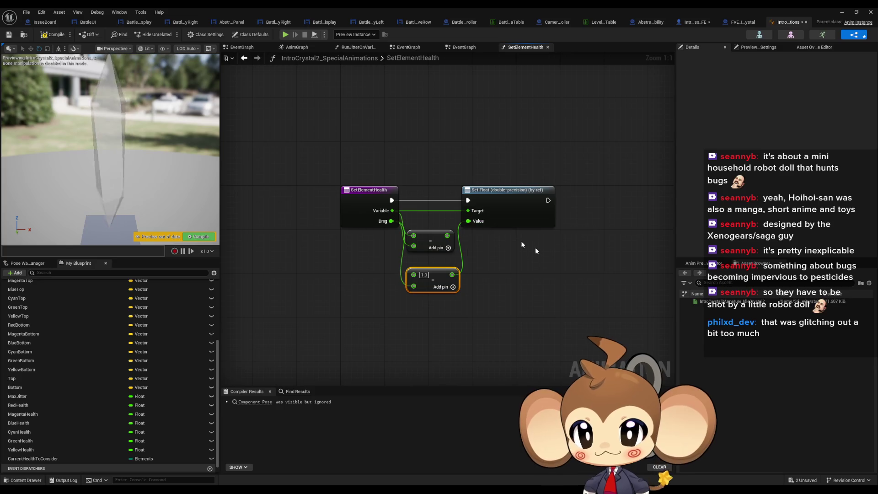
click(848, 10)
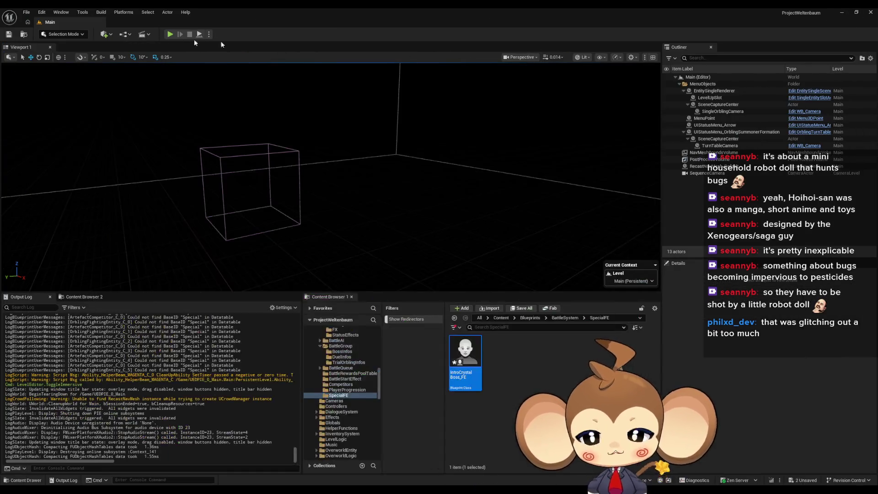
- Start Play In Editor with Alt+P and make the game view fill the screen
key(alt+p)
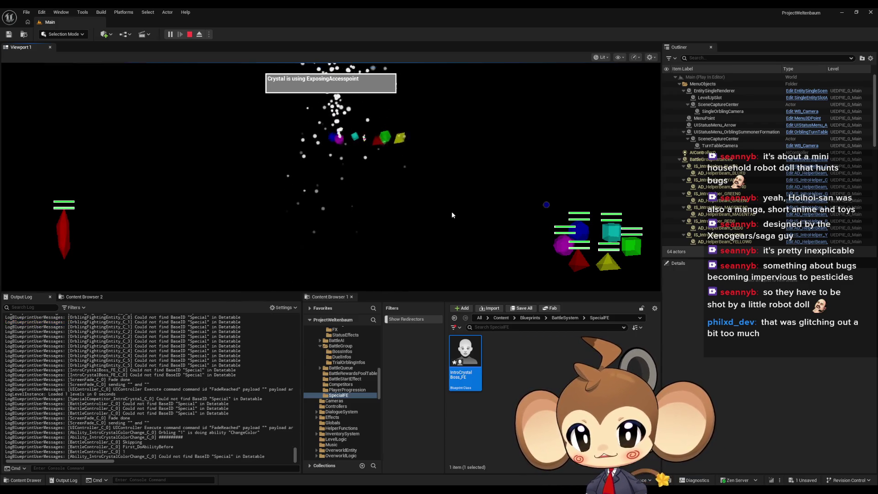
key(F11)
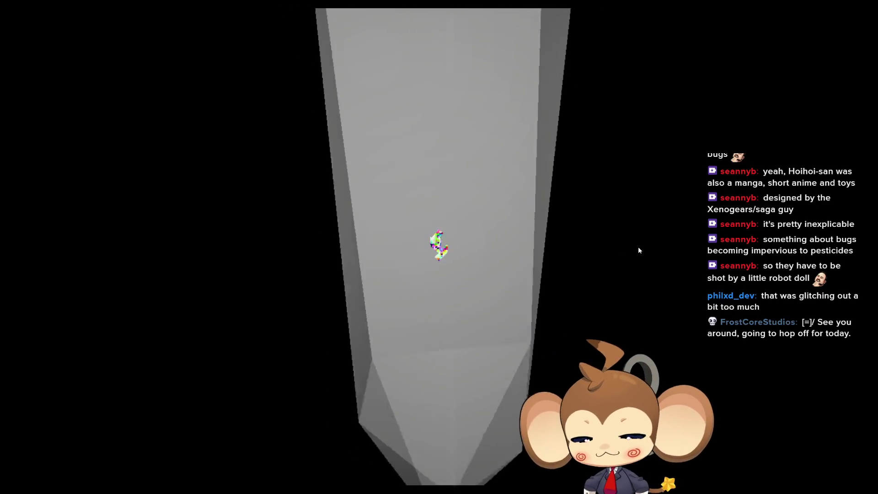
- Leave fullscreen and stop the crystal battle play session
key(F11)
click(189, 34)
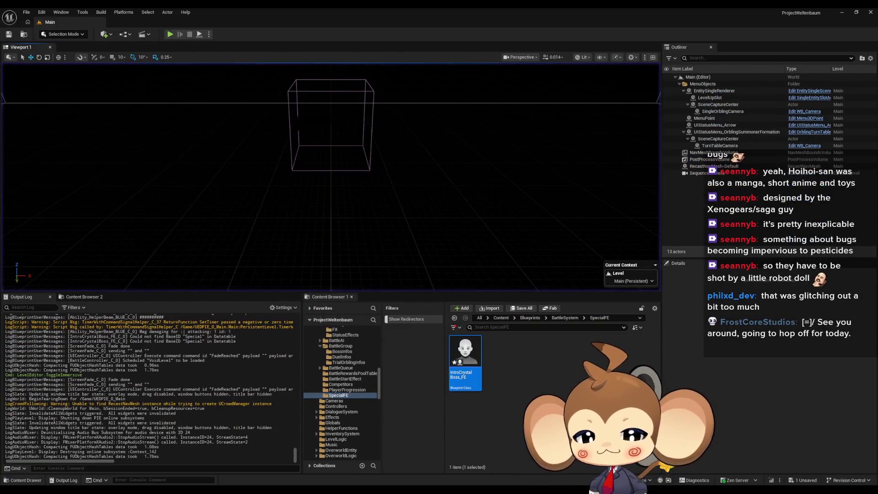
- In IntroCrystal2_SpecialAnimations, delete the extra Subtract node and reposition the remaining one
mouse_move(397, 468)
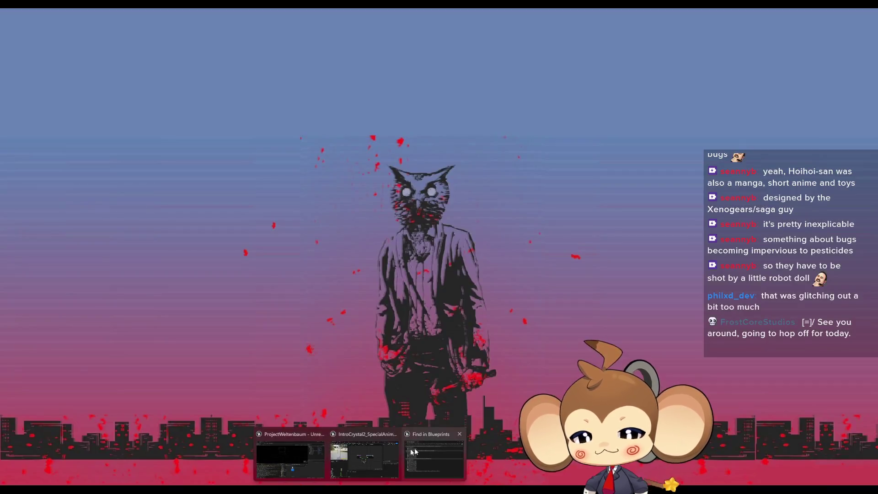
click(390, 443)
drag(426, 230, 326, 290)
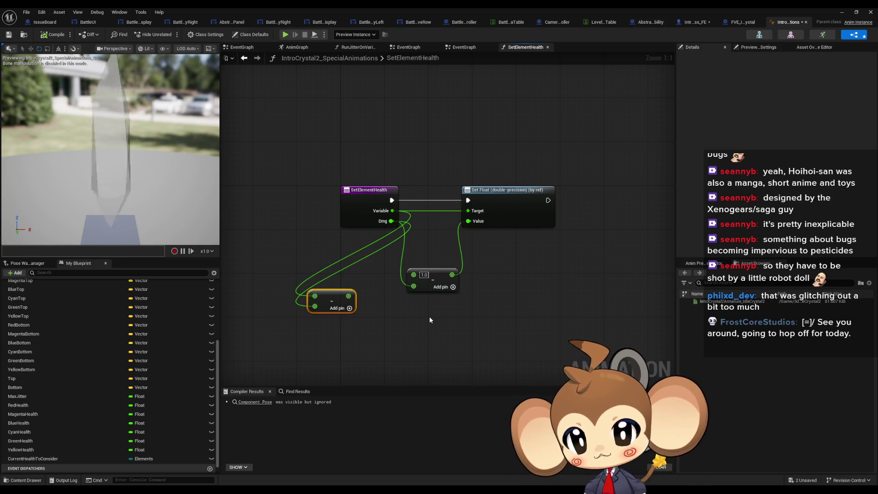
key(Delete)
mouse_move(438, 280)
mouse_down()
mouse_move(433, 237)
mouse_move(440, 238)
mouse_up()
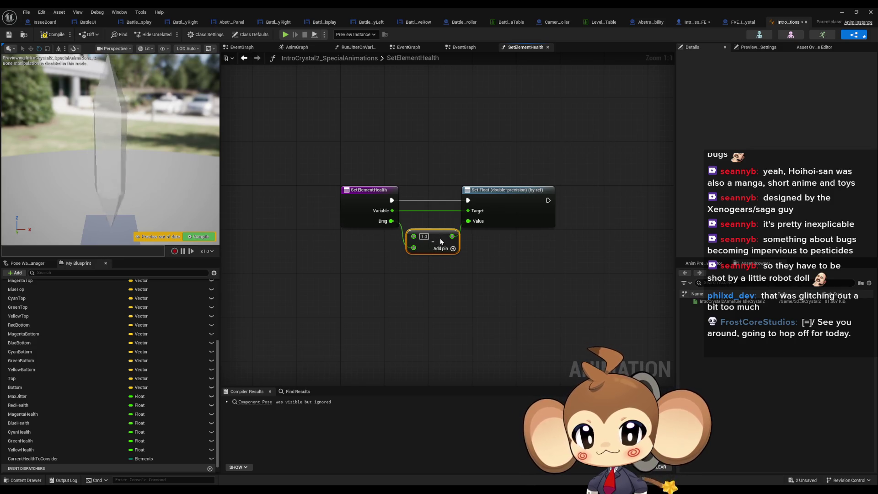
click(432, 312)
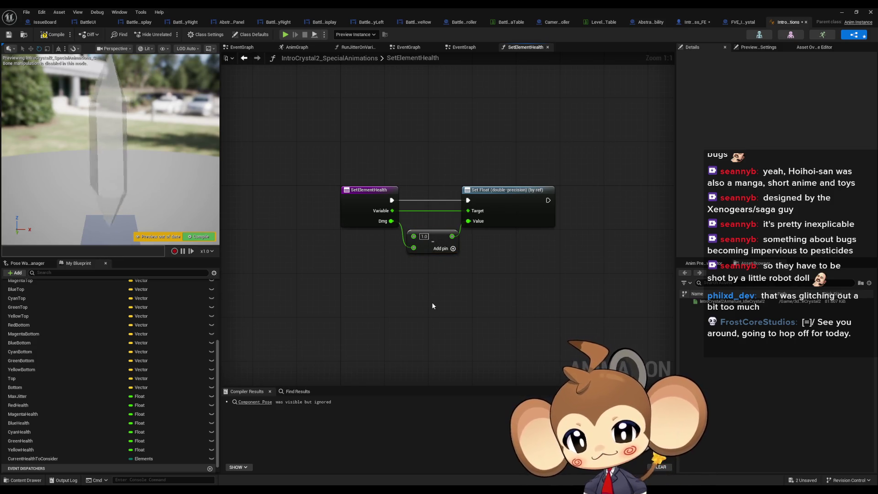
- Rename SetElementHealth's Dmg input to Health and wire it straight into Set Float
click(384, 223)
click(681, 208)
text(Health)
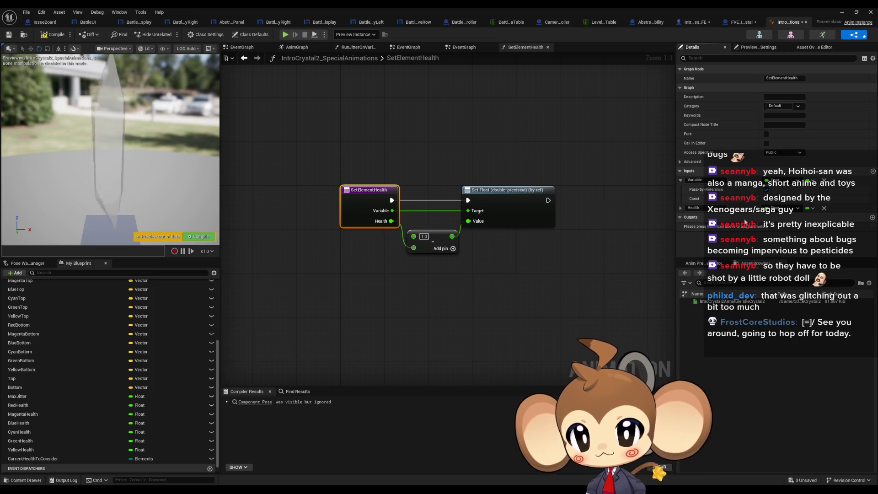
mouse_move(391, 222)
mouse_down()
mouse_move(455, 218)
mouse_move(473, 229)
mouse_move(393, 222)
mouse_up()
key(Escape)
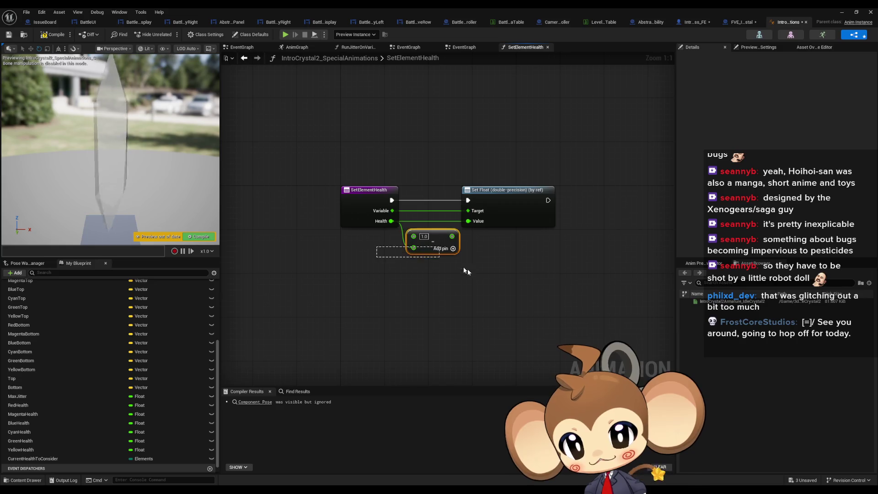
drag(519, 196, 460, 196)
click(437, 279)
click(748, 21)
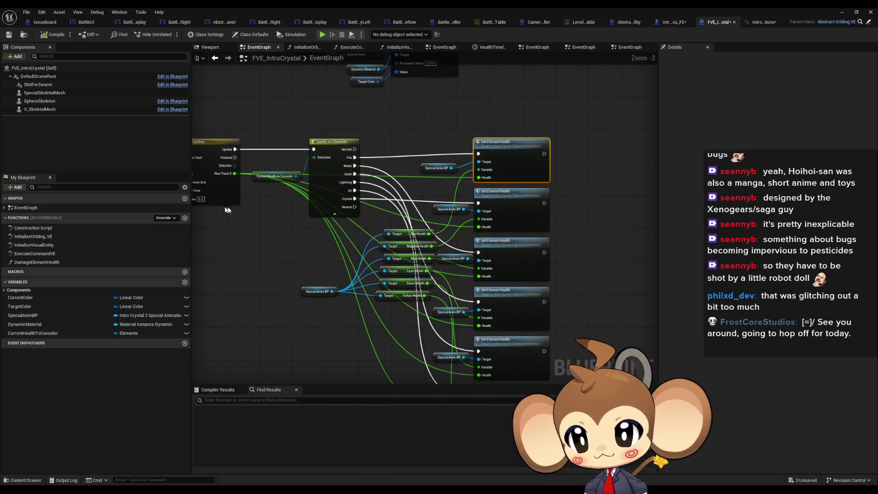
- Add a Subtract node taking HealthTimeline's New Track 0 output and 1.0
scroll(479, 176, down, 2)
mouse_move(283, 179)
mouse_down()
mouse_move(300, 219)
mouse_move(314, 227)
mouse_move(283, 194)
mouse_up()
text(-)
key(Return)
scroll(312, 257, up, 2)
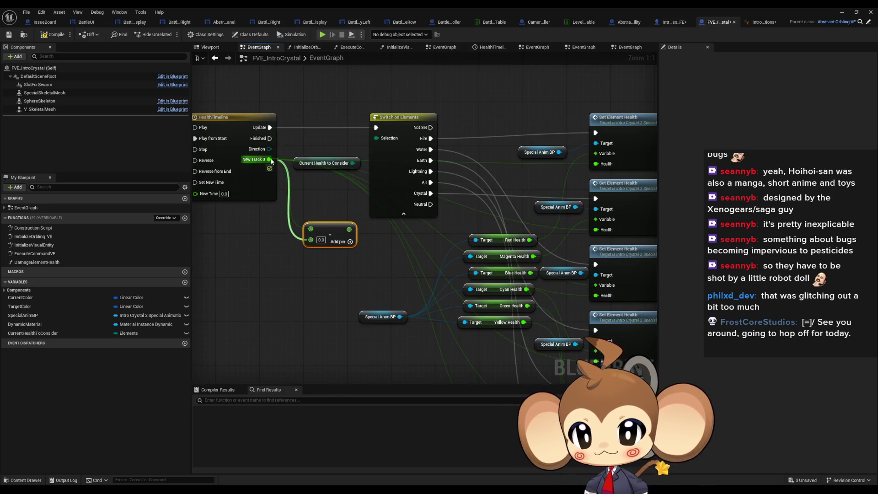
drag(271, 161, 270, 160)
click(368, 243)
text(1)
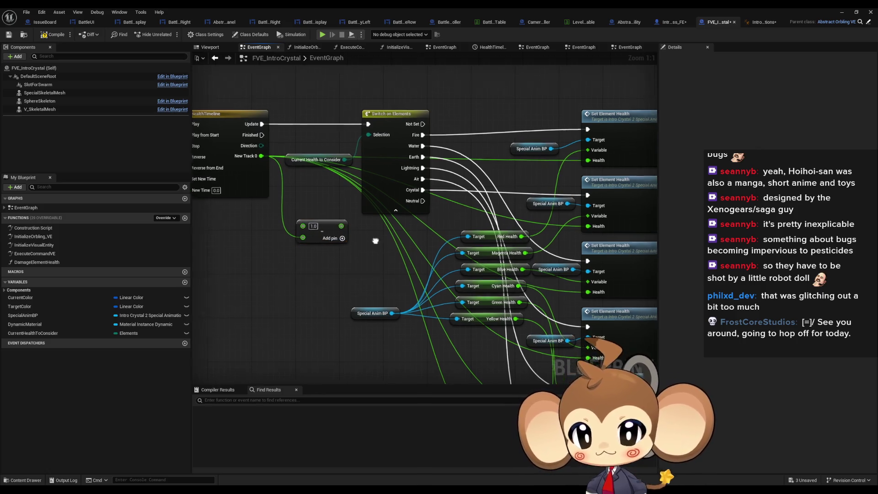
- Inspect the HealthTimeline curve and launch a play test of the level
click(309, 199)
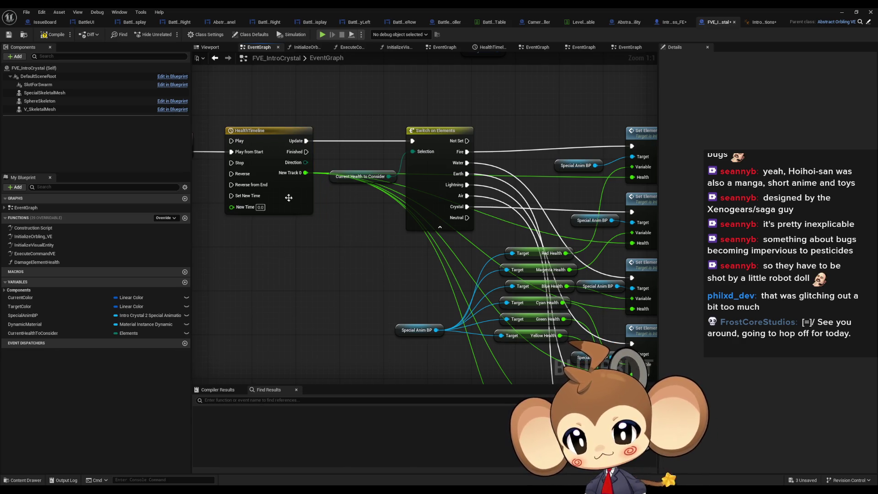
double_click(292, 201)
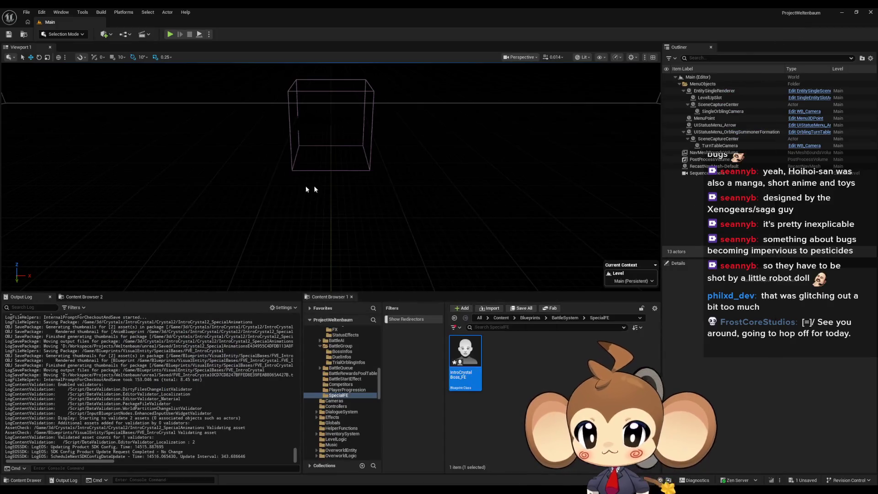
click(169, 34)
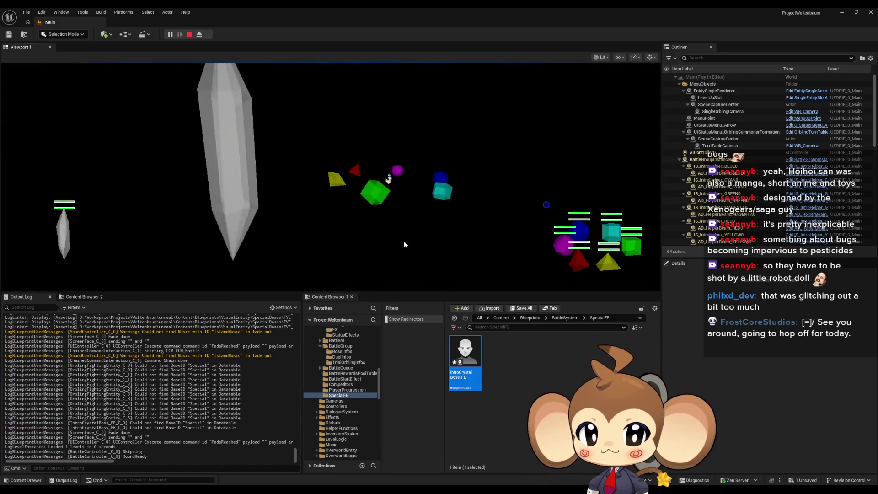
- Watch the crystal in fullscreen play, stop the test, and bring back the FVE_IntroCrystal window
key(F11)
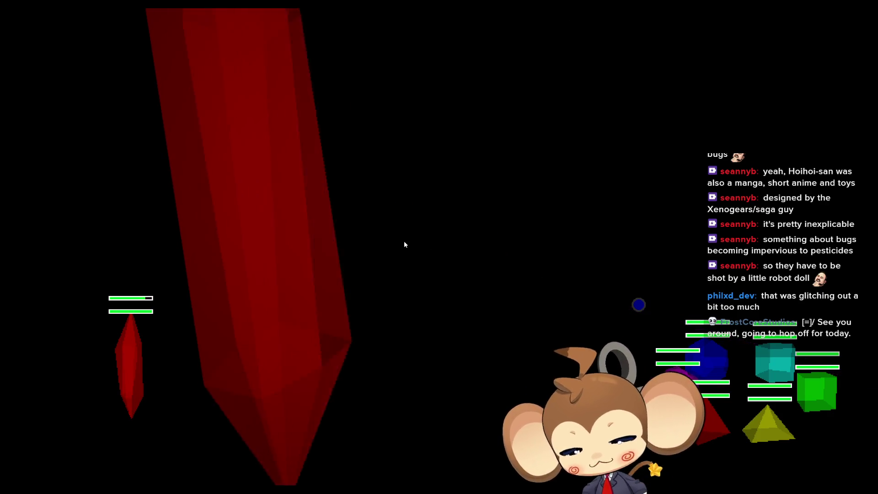
key(F11)
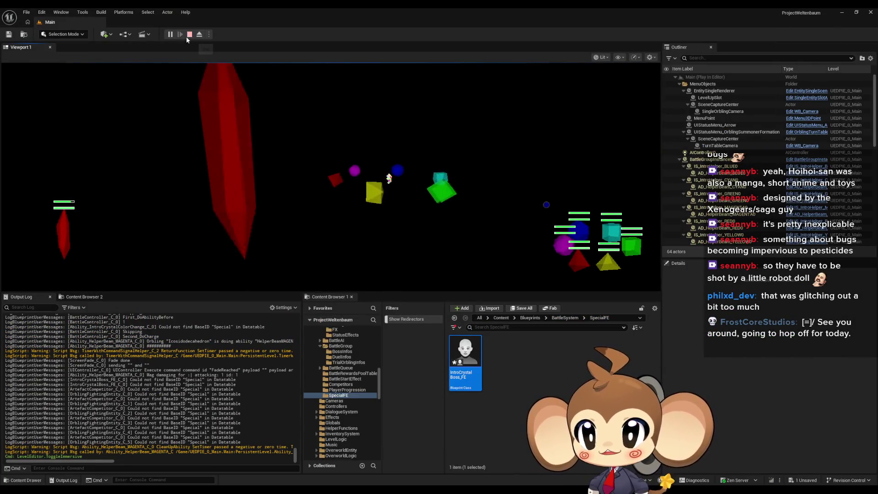
click(190, 34)
click(389, 471)
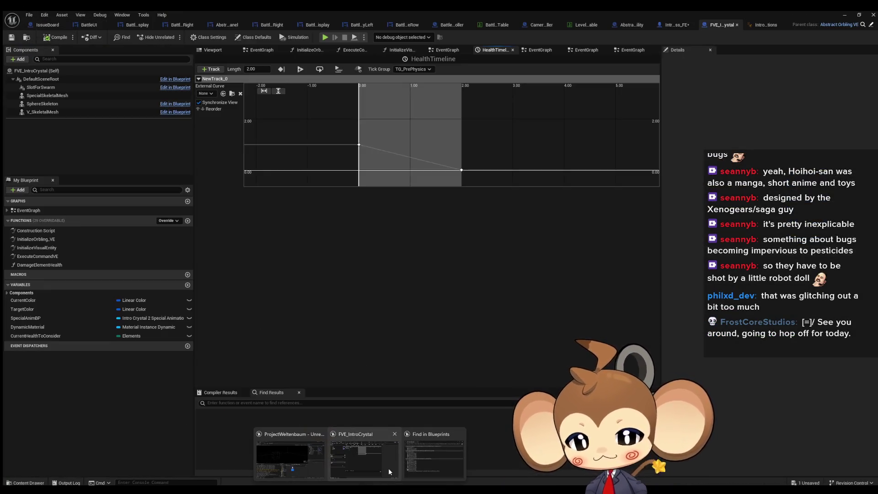
- Review the SetElementHealth and RunJitterOnVariable function graphs in the animation blueprint
click(388, 468)
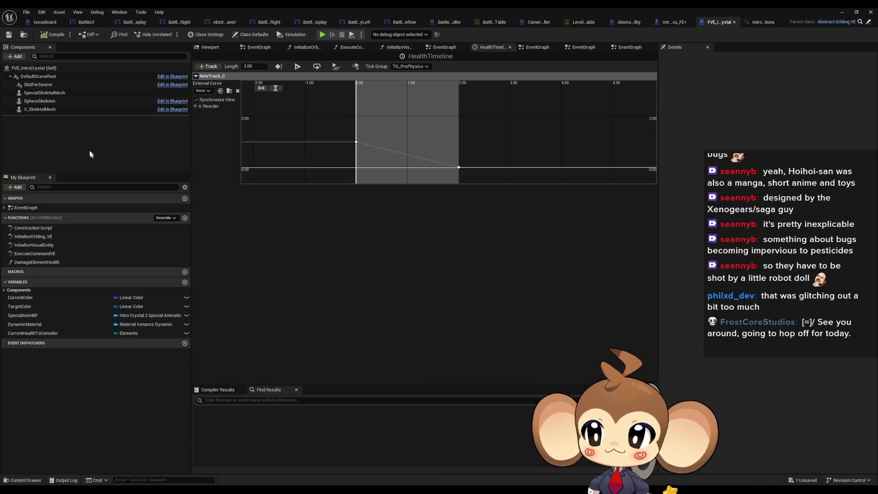
click(258, 49)
double_click(643, 133)
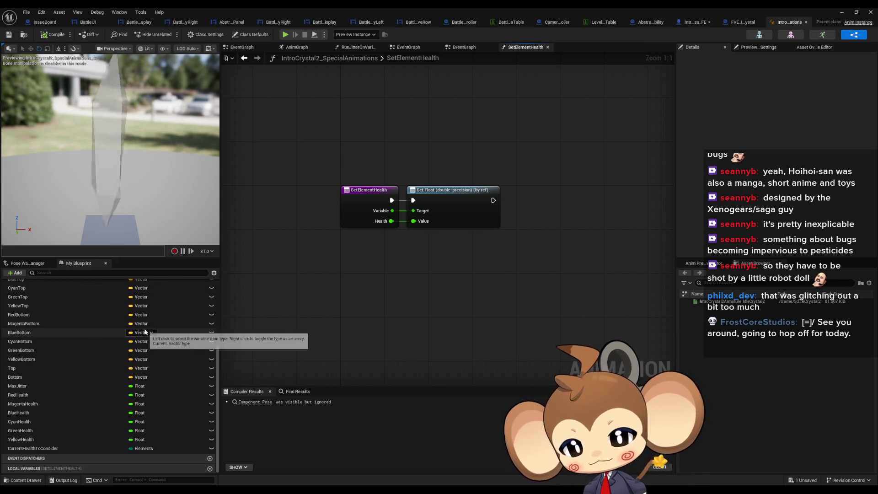
scroll(98, 326, up, 5)
double_click(33, 342)
double_click(32, 351)
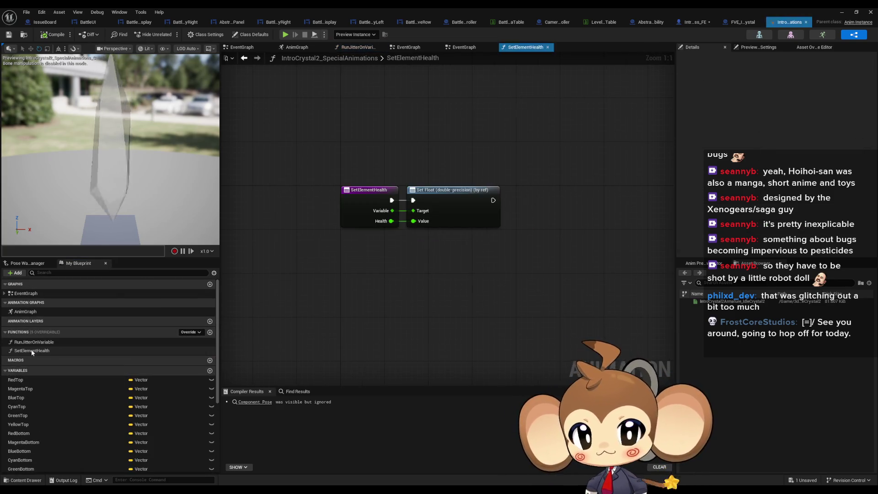
click(748, 23)
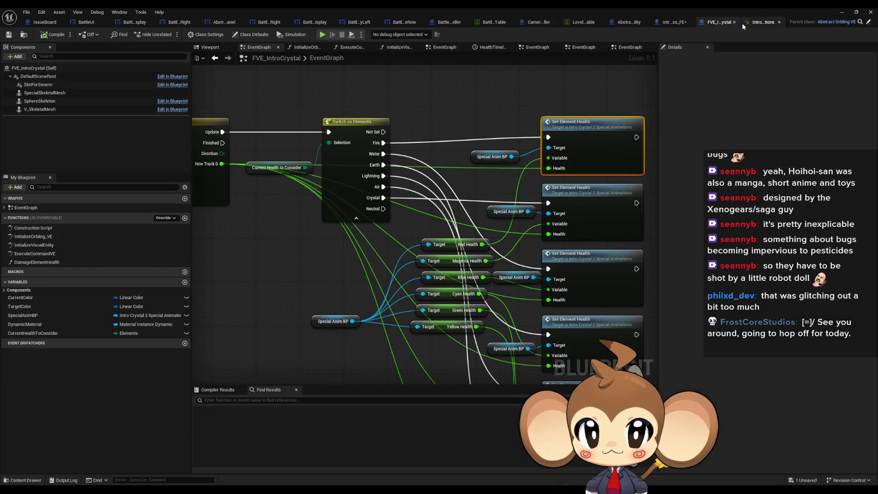
- Open DamageElementHealth and delete its group of unwanted nodes
scroll(402, 293, down, 5)
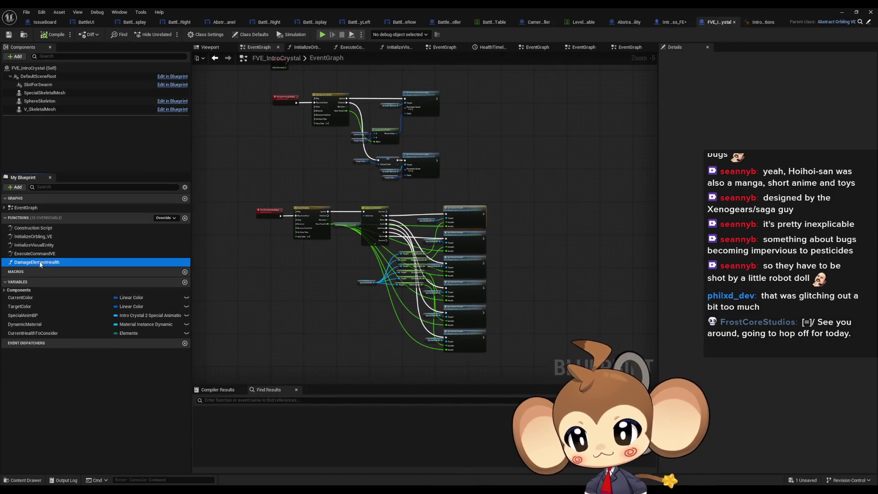
double_click(41, 262)
mouse_move(238, 97)
mouse_down()
mouse_move(616, 271)
mouse_move(623, 267)
mouse_up()
key(Delete)
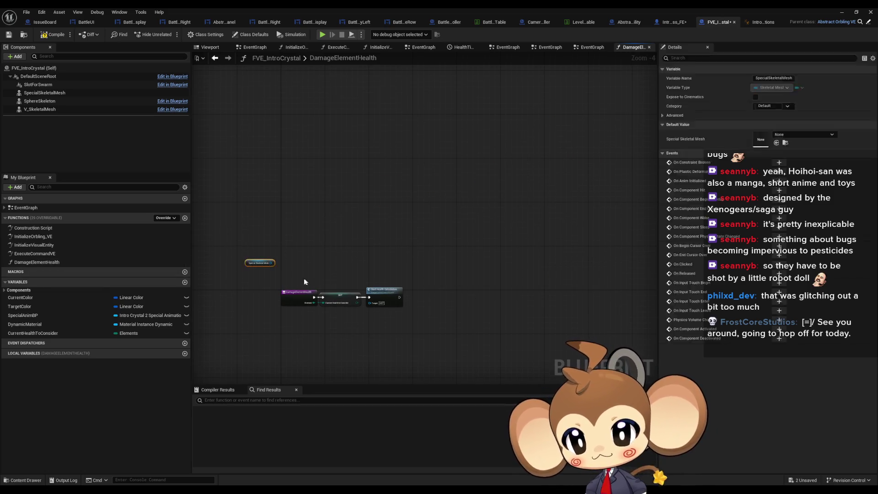
- Browse ExecuteCommandVE, InitializeVisualEntity, InitializeOrbling_VE and EventGraph, then view IssueBoard's to-do notes
double_click(34, 253)
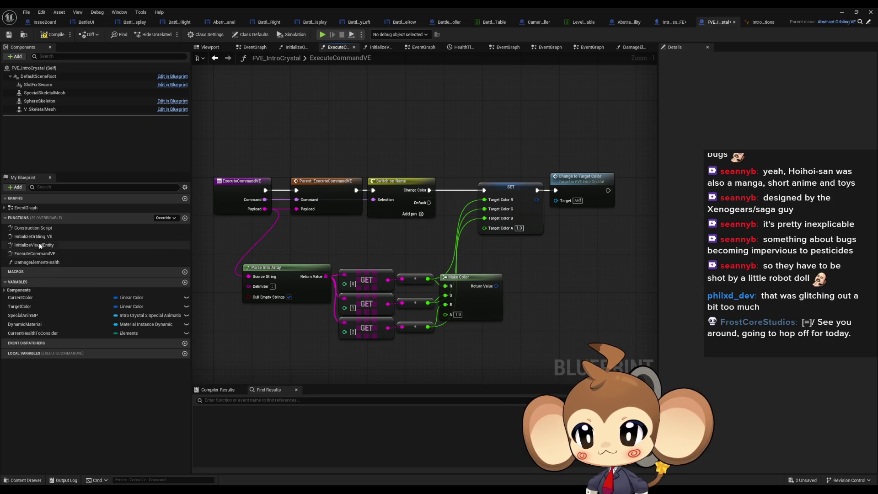
double_click(34, 245)
double_click(41, 237)
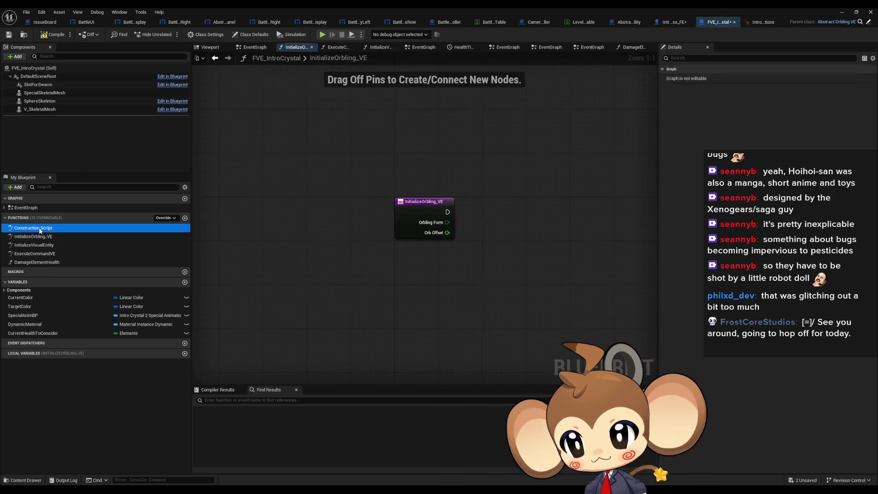
double_click(32, 209)
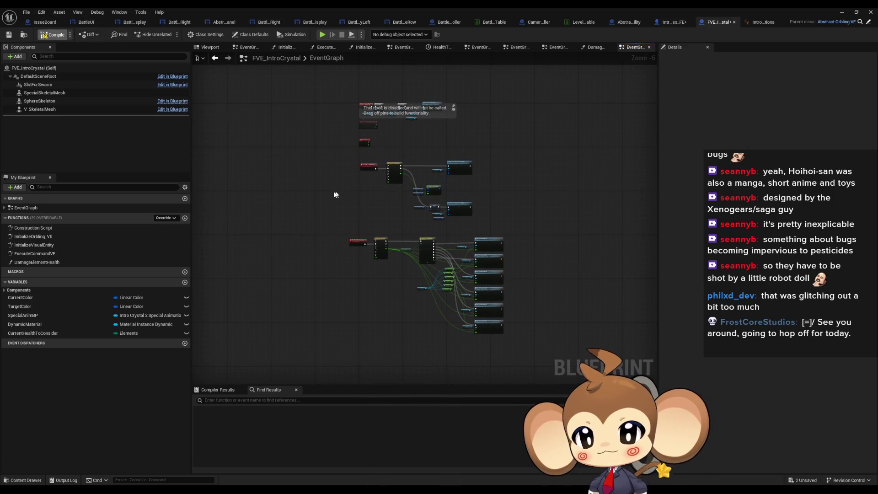
click(44, 25)
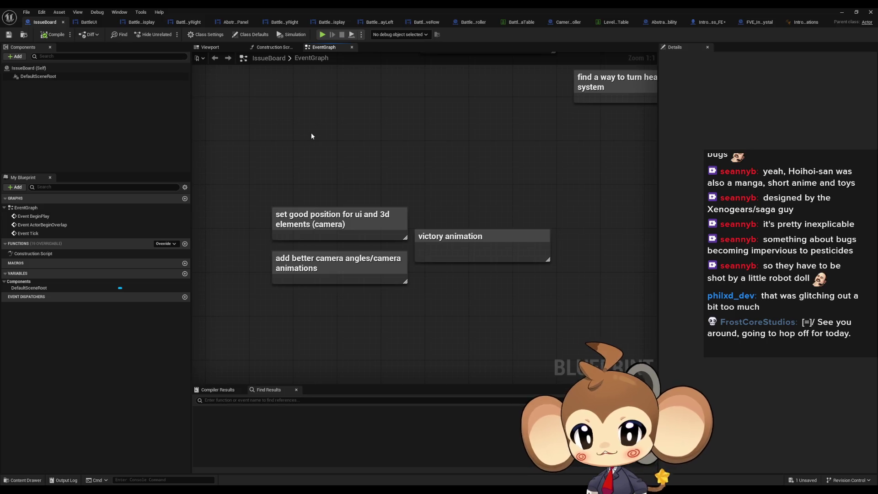
drag(241, 124, 384, 315)
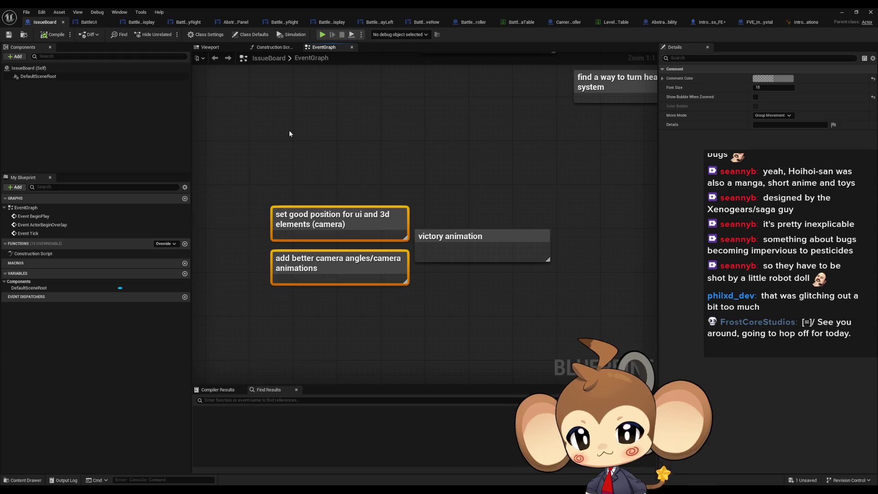
click(375, 94)
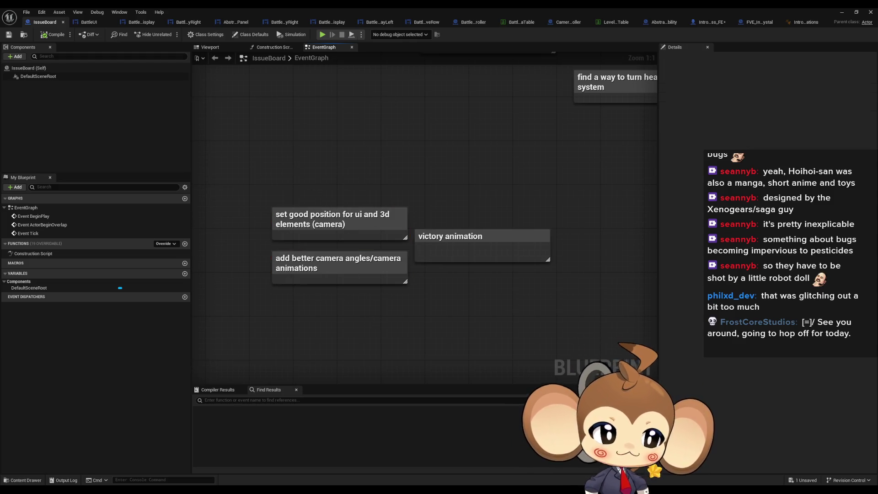